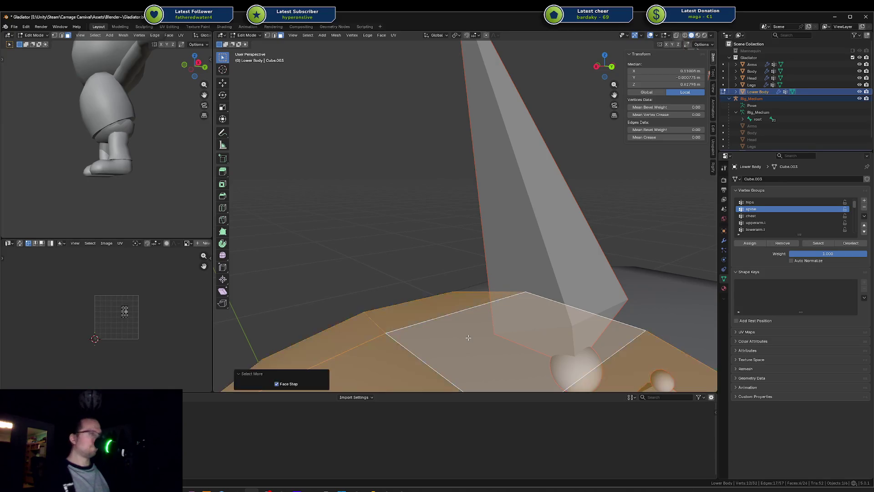
Select the waist band faces on the Lower Body mesh, growing the selection outward
key("KP_Decimal")
scroll(478, 290, "up", 3)
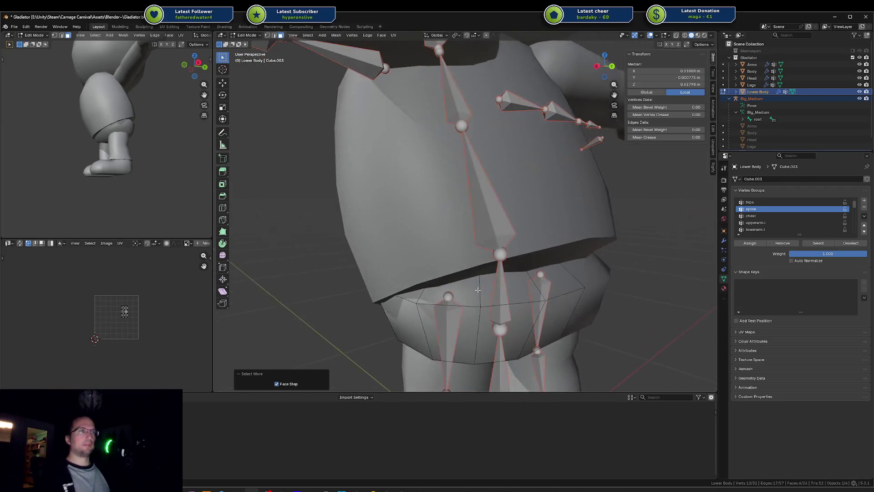
left_click(481, 288, "alt+shift")
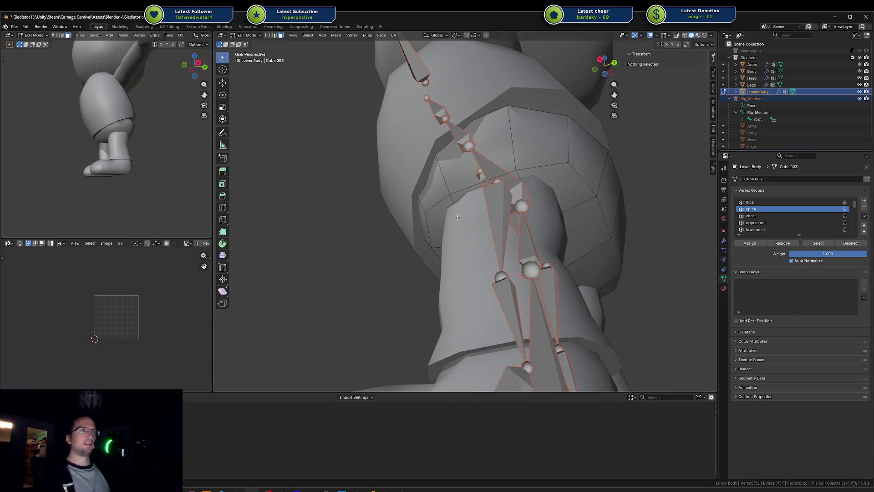
left_click(543, 233, "alt")
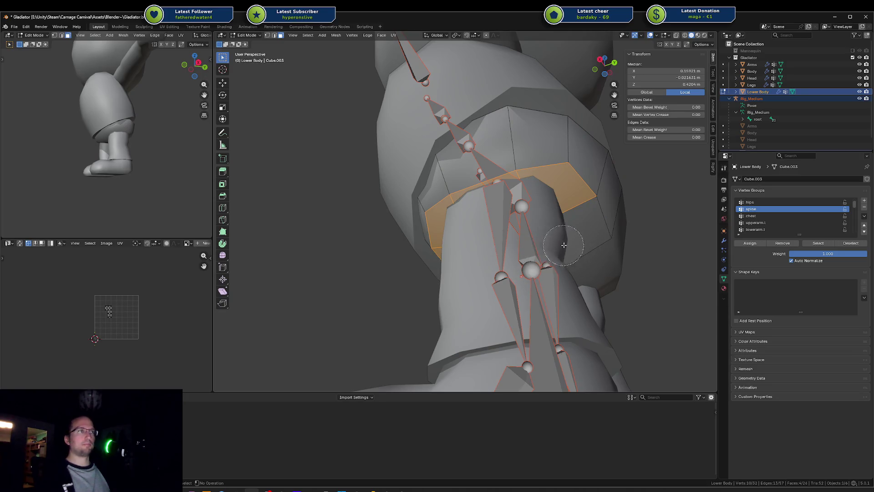
left_click(527, 256)
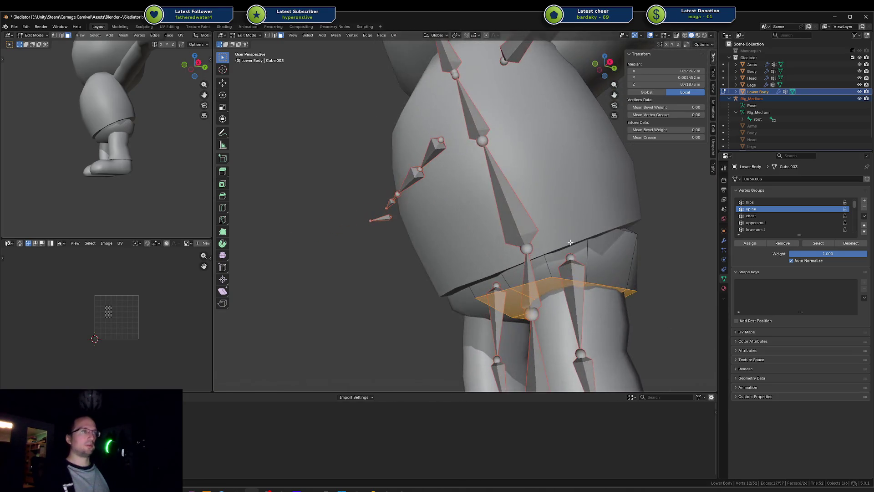
key("ctrl+KP_Add")
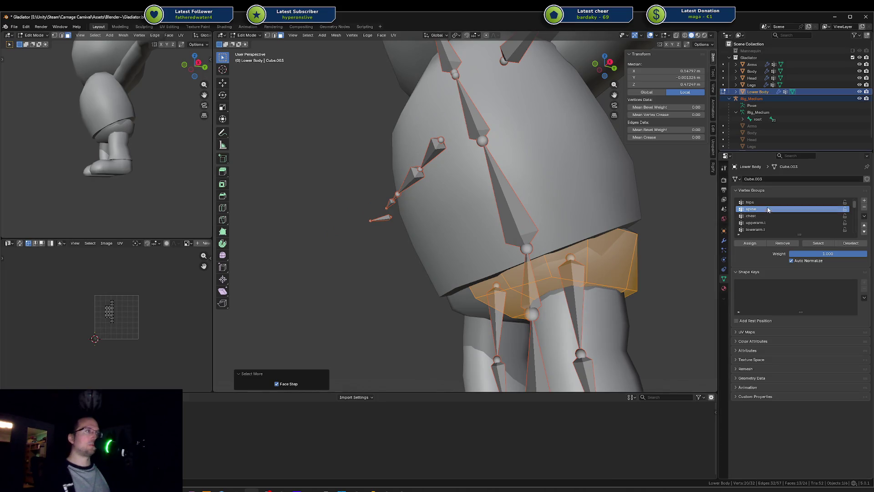
Make hips the active vertex group, turn off Auto Normalize, and return to Object Mode
left_click(768, 202)
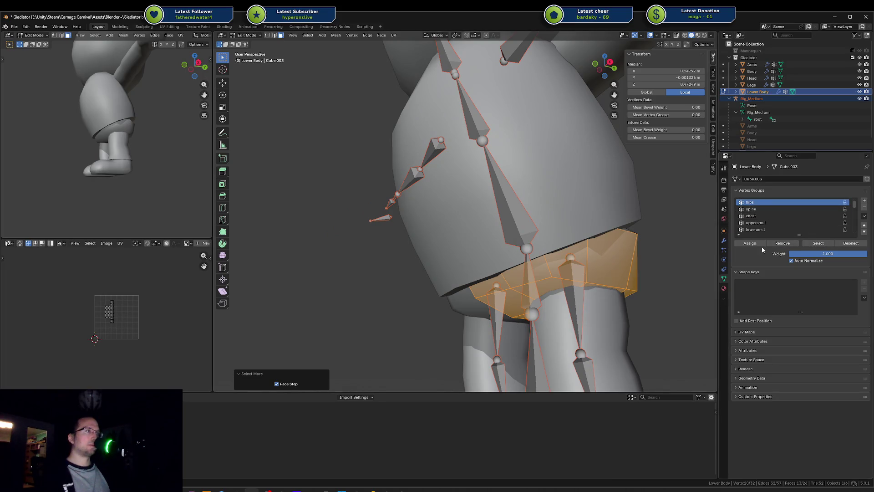
left_click(792, 261)
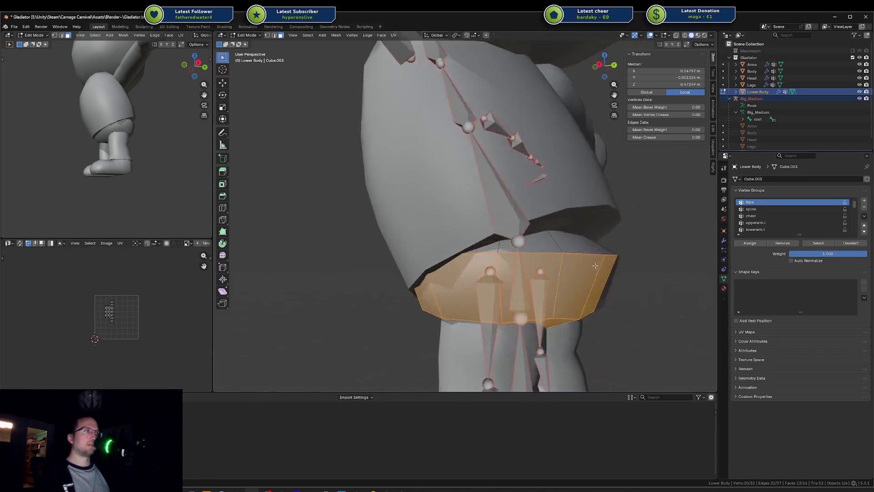
left_click(546, 254)
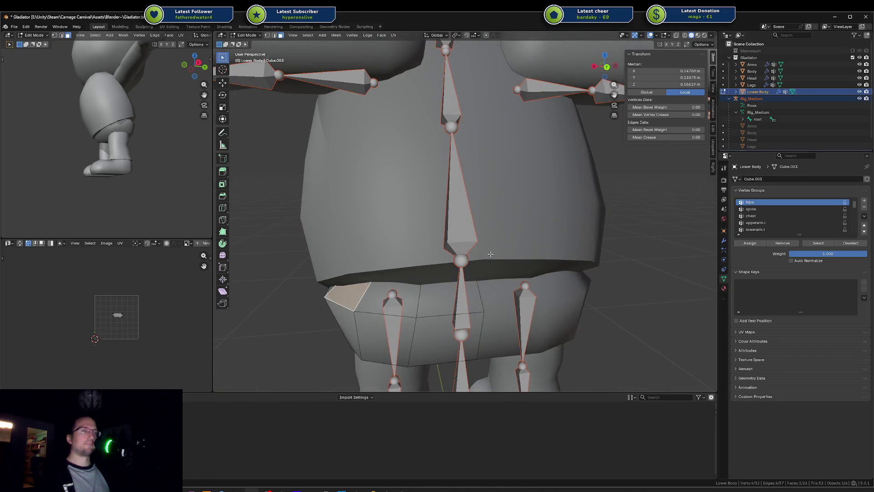
key("Tab")
left_click_drag(504, 251, 570, 234)
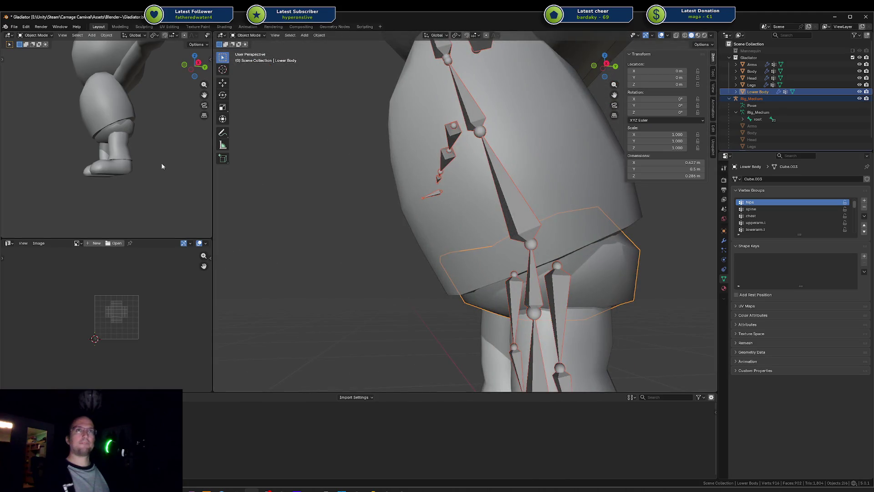
In Pose Mode, rotate the rig's spine bone slightly to test deformation
key("ctrl+KP_1")
left_click(513, 203)
key("ctrl+Tab")
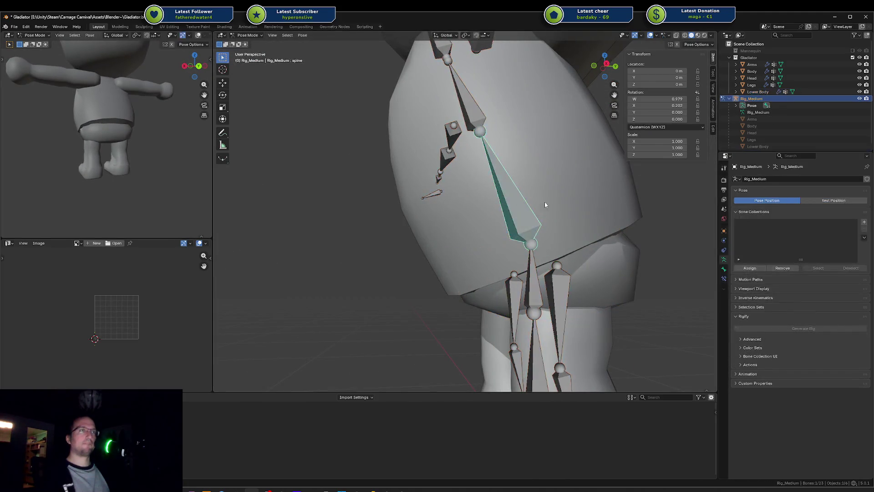
key("r")
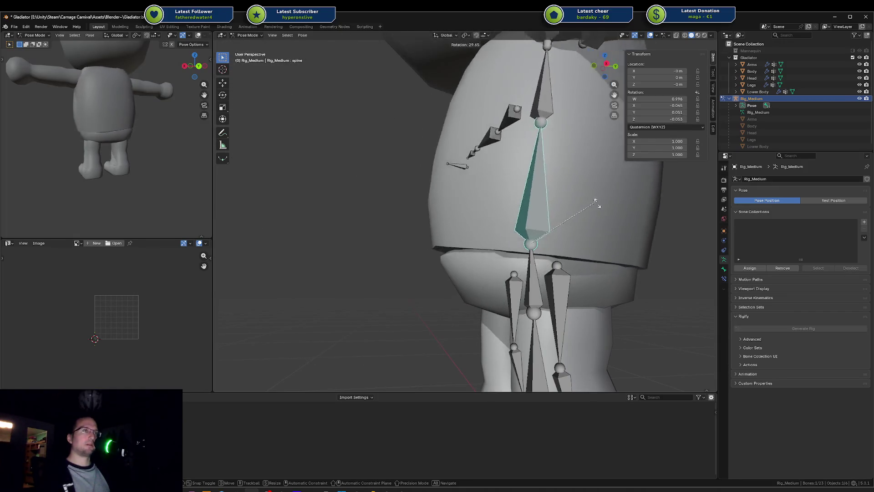
left_click(543, 195)
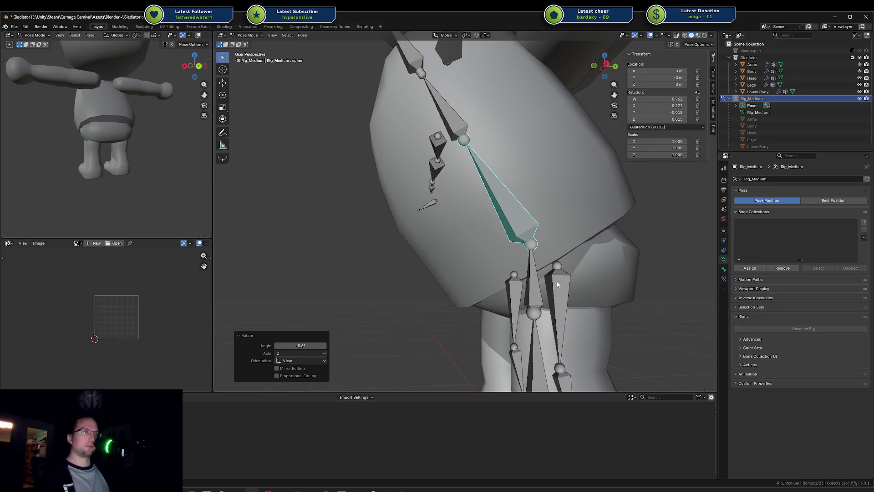
Select the Lower Body mesh with the rig and switch it to Weight Paint mode
key("ctrl+Tab")
left_click(535, 256)
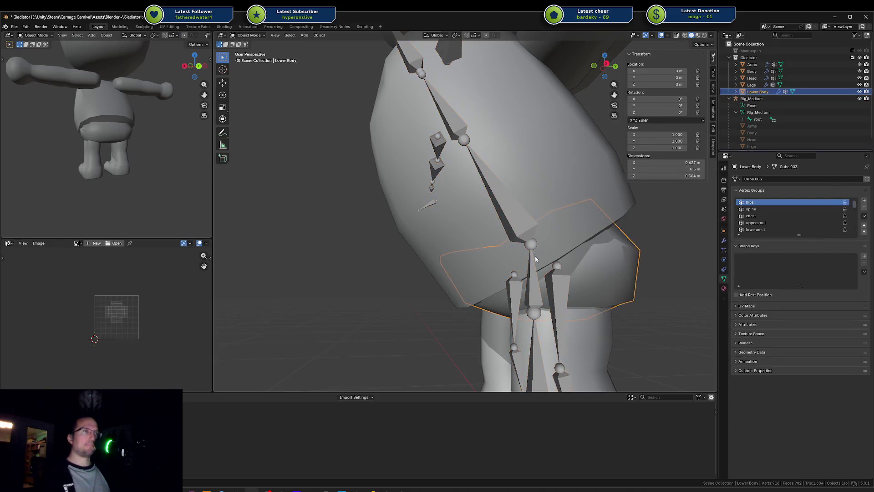
left_click(533, 264, "shift")
left_click(622, 277, "shift")
key("ctrl+Tab")
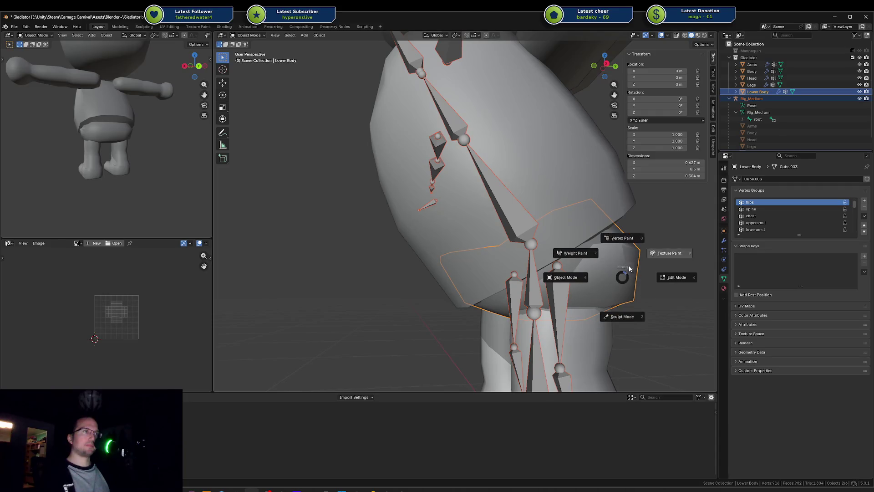
key("Escape")
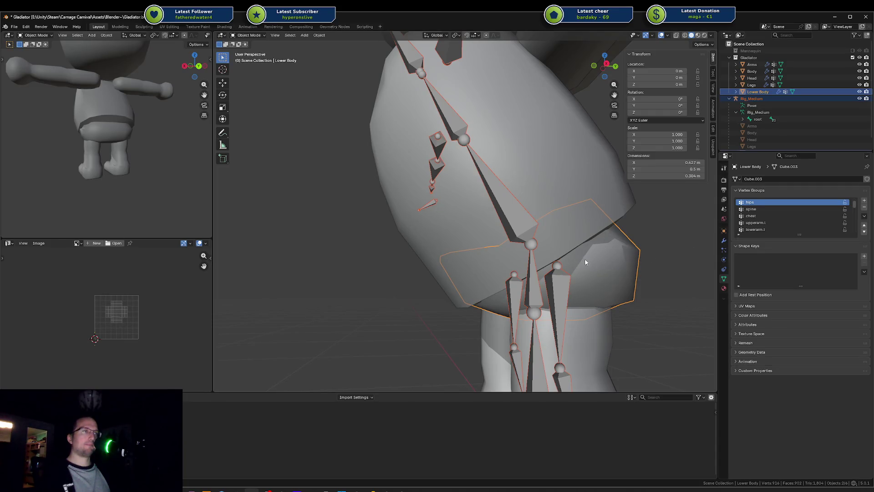
key("ctrl+Tab")
left_click(538, 235)
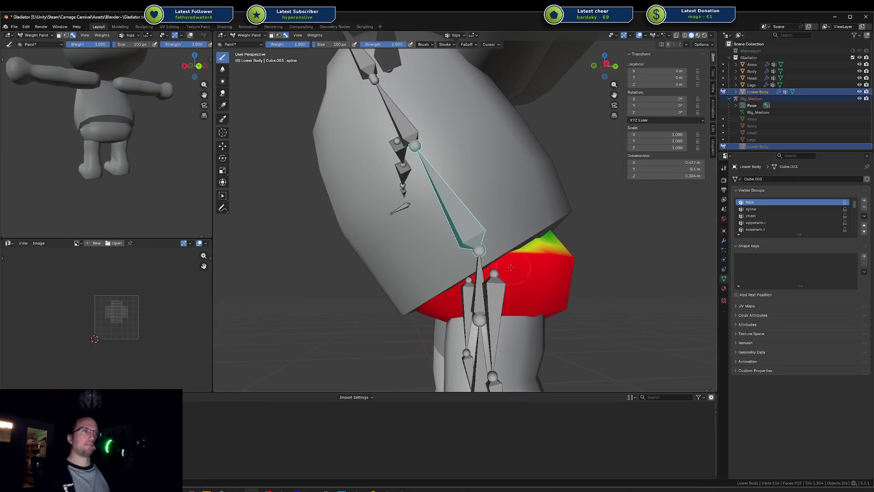
Make spine the painted vertex group and lower the brush strength to about 0.2
left_click(457, 230, "ctrl")
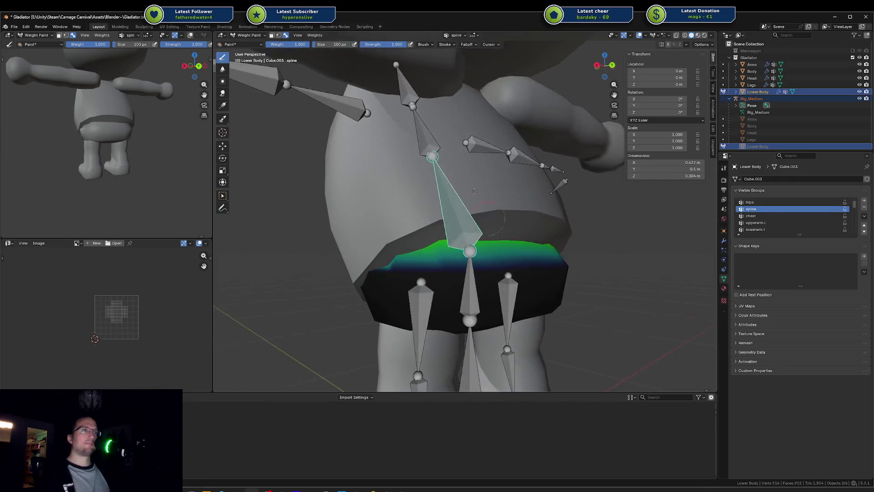
left_click(378, 43)
key("Return")
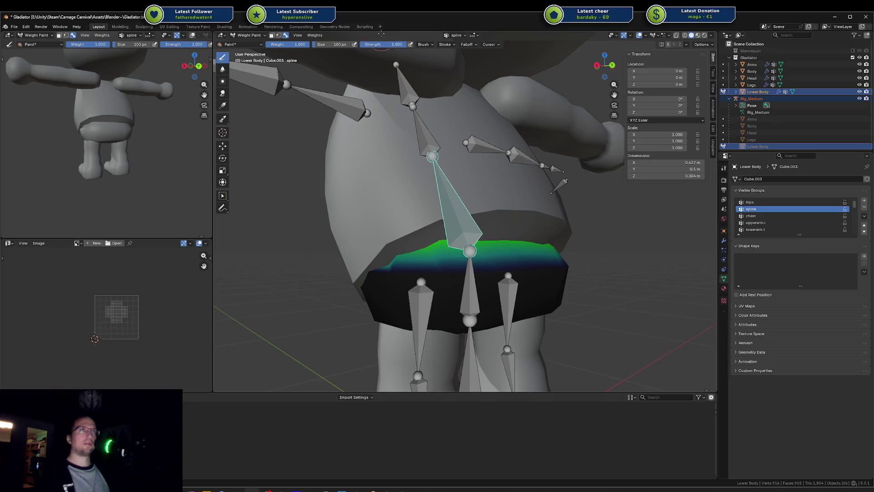
left_click_drag(396, 44, 370, 44)
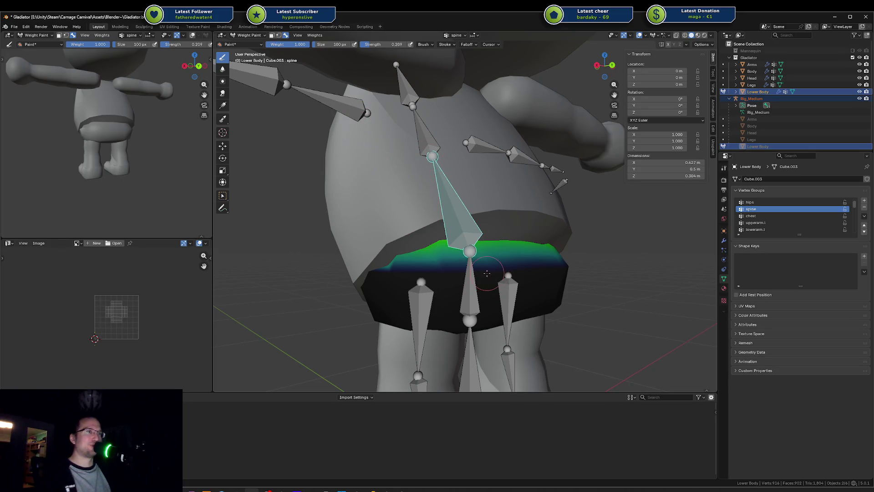
Paint light spine weight across the width of the Lower Body band
left_click_drag(487, 272, 513, 264)
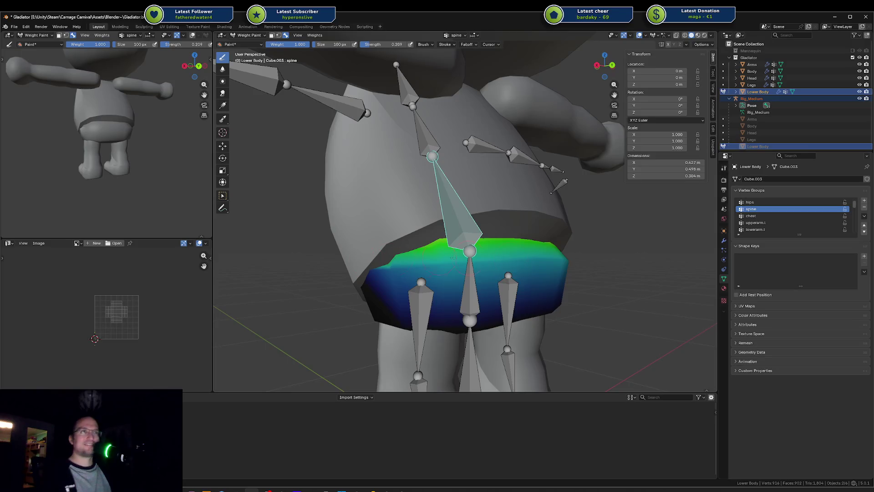
left_click(469, 292, "ctrl")
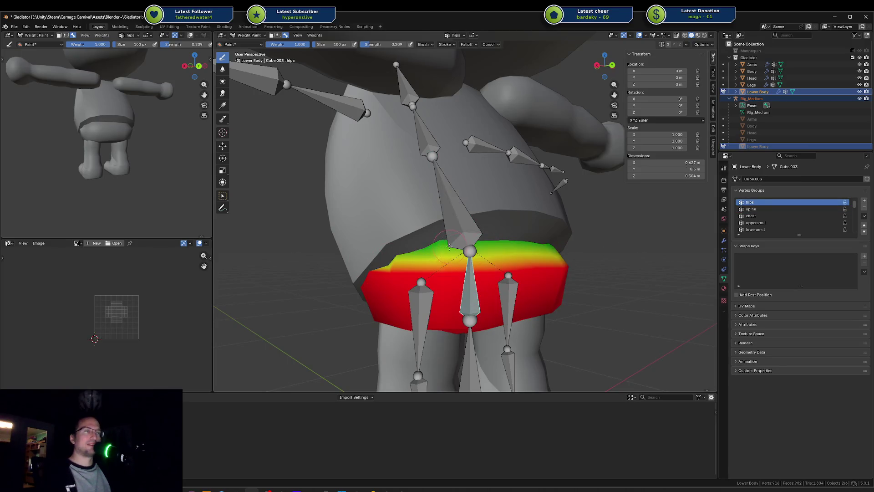
left_click(485, 238, "ctrl")
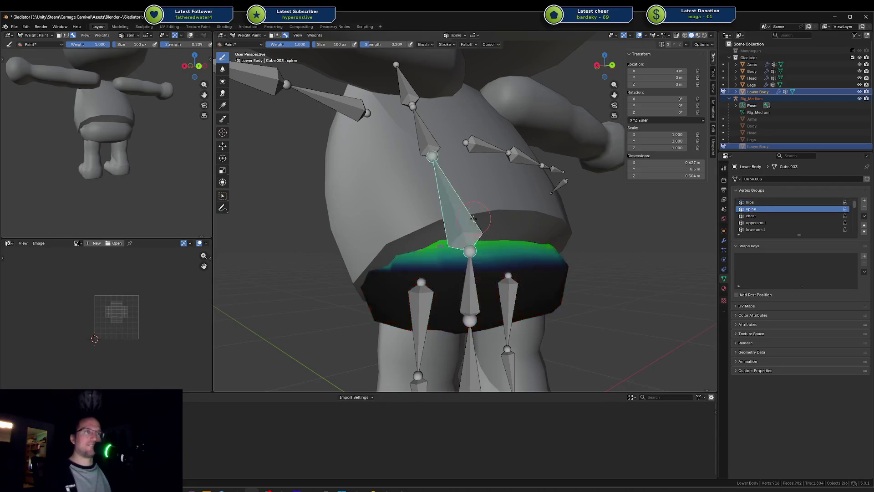
mouse_move(483, 273)
left_mouse_down()
mouse_move(433, 283)
mouse_move(556, 260)
mouse_move(348, 263)
left_mouse_up()
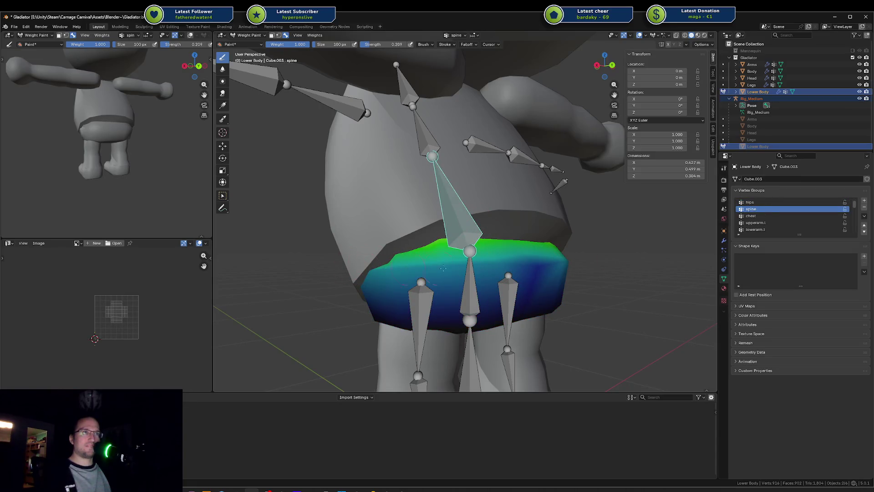
left_click_drag(614, 262, 528, 263)
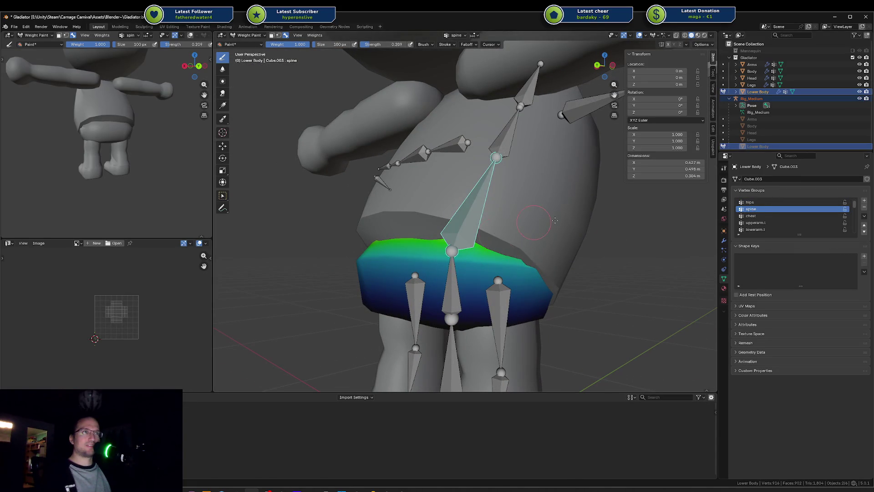
Undo an accidental X-axis rotation of the rig and lower body
key("r")
key("x")
left_click(580, 209)
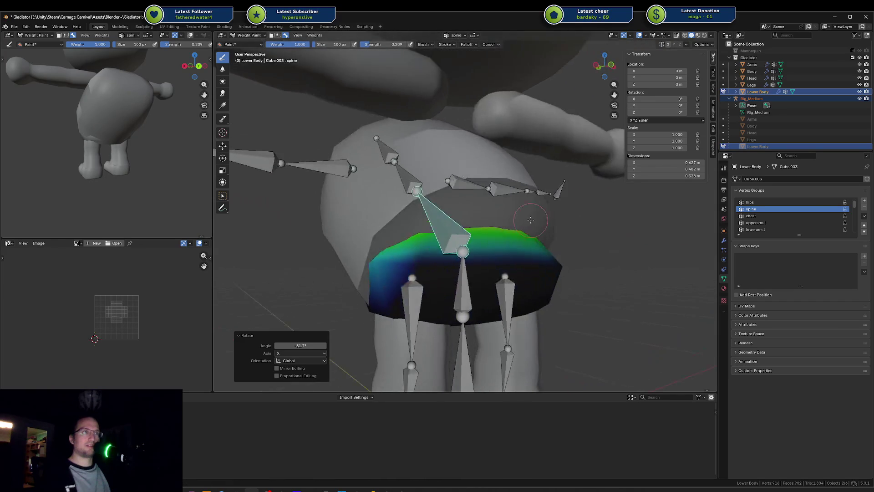
key("ctrl+z")
left_click_drag(118, 130, 137, 129)
left_click_drag(432, 191, 536, 197)
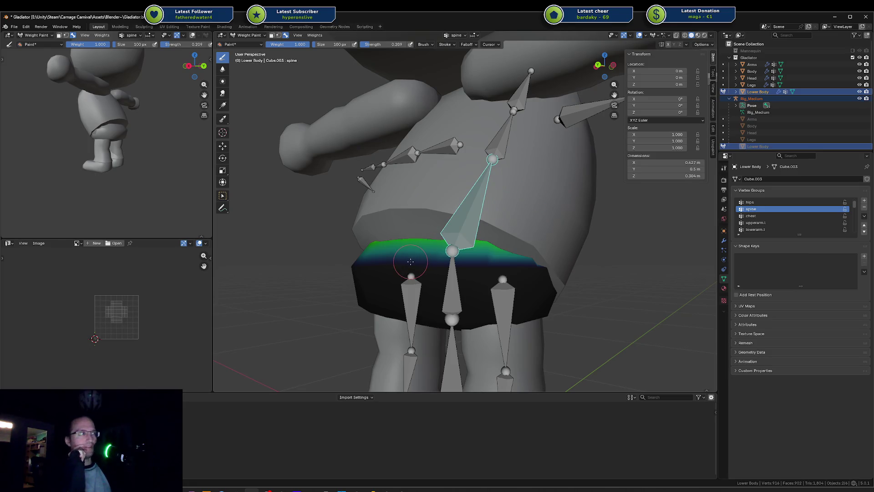
Switch the Lower Body mesh back to Edit Mode
key("ctrl+Tab")
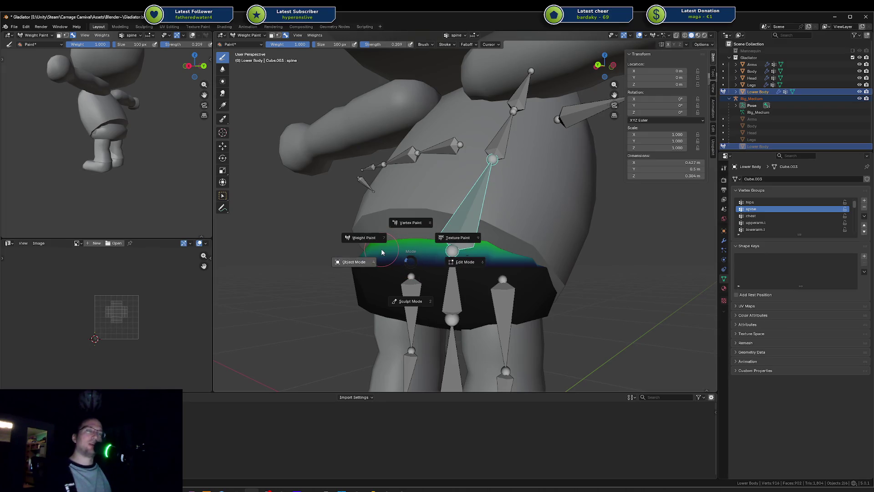
key("Escape")
key("ctrl+Tab")
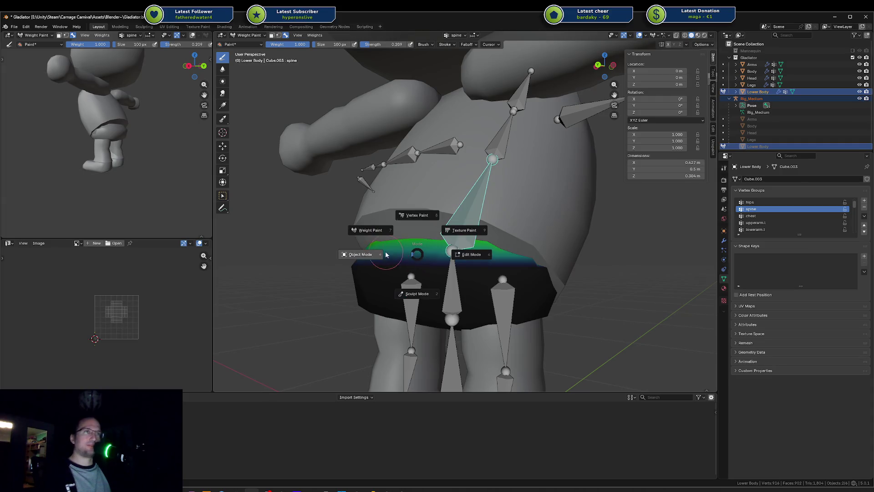
key("Escape")
key("Tab")
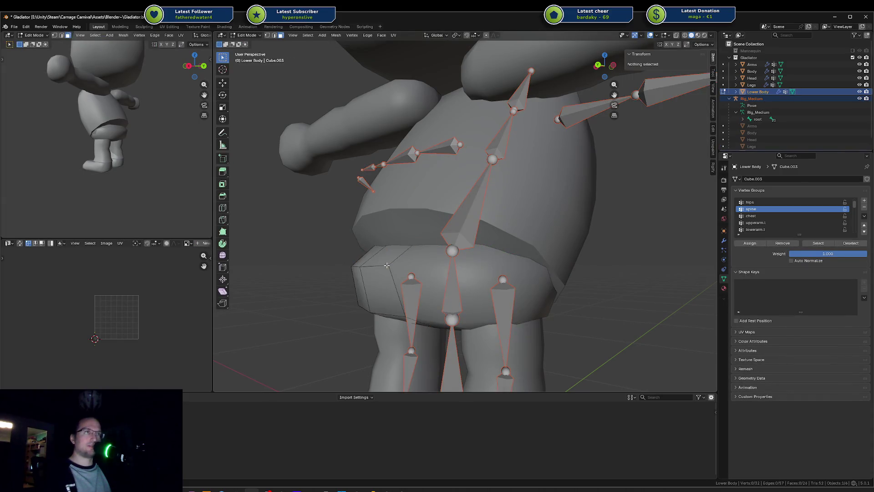
With X-ray on, select the centre top face of the Lower Body and grow the selection
key("a")
left_click(762, 203)
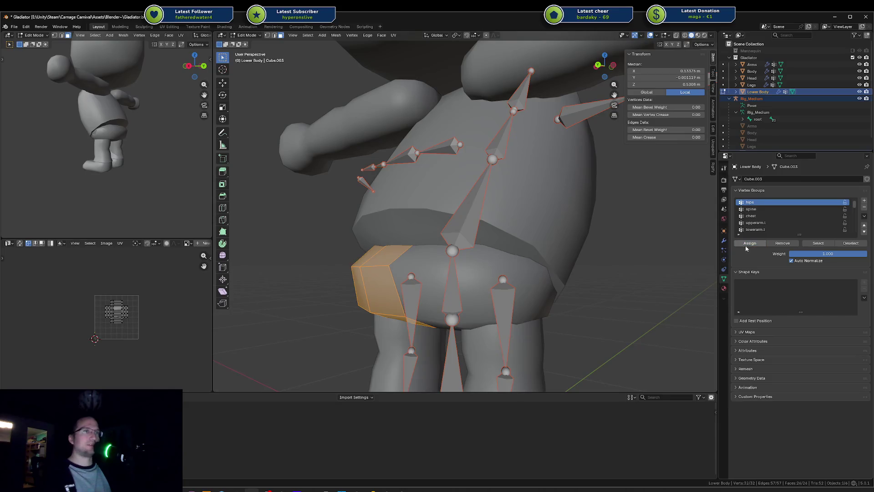
key("alt+a")
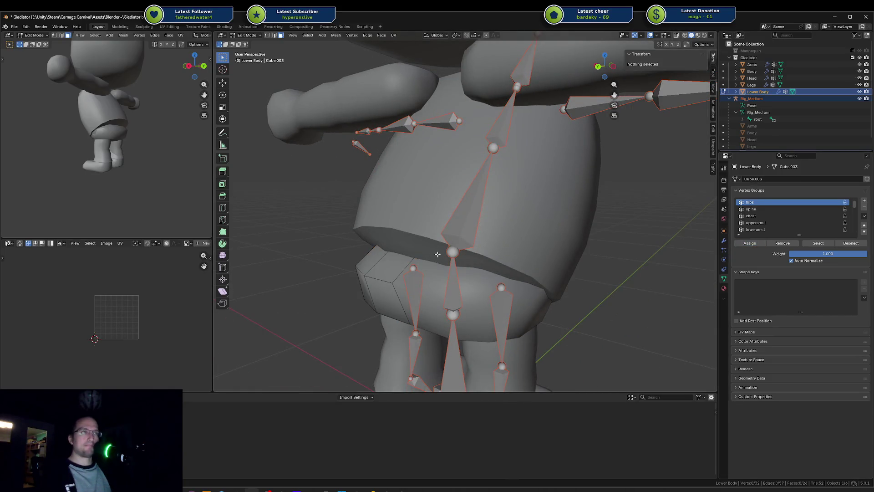
key("alt+z")
scroll(438, 255, "down", 3)
left_click(440, 227)
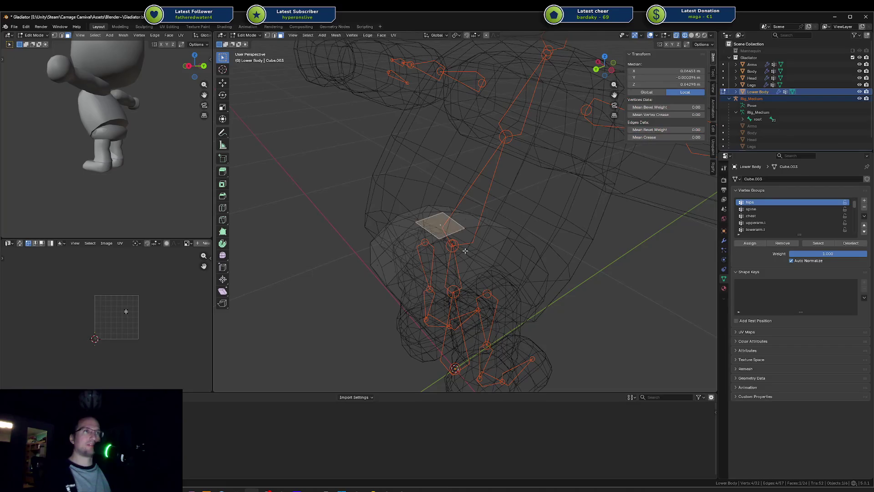
left_click(465, 250)
left_click(452, 237)
left_click(446, 234)
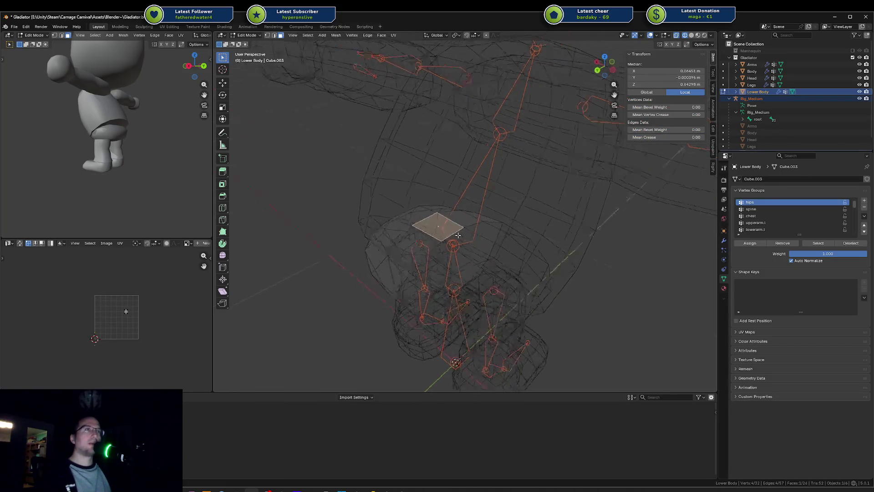
key("ctrl+KP_Add")
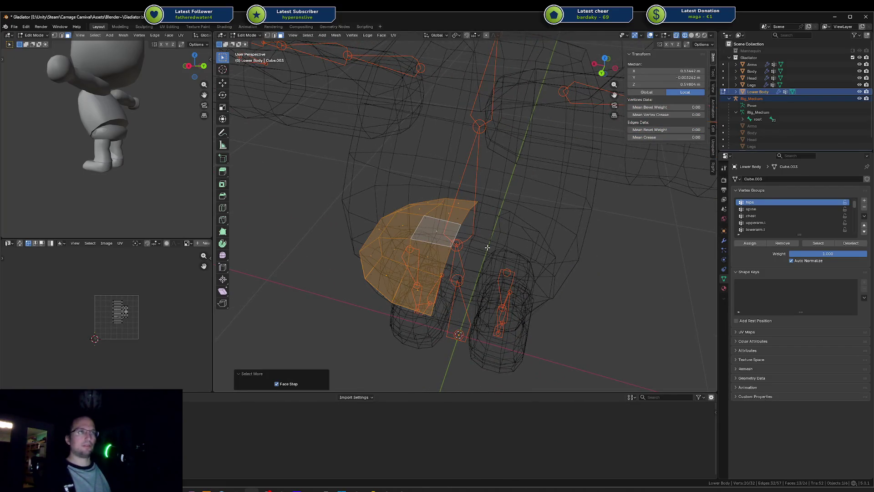
Try raising the selected top faces vertically, cancel, and inspect them from lower angles
key("g")
key("z")
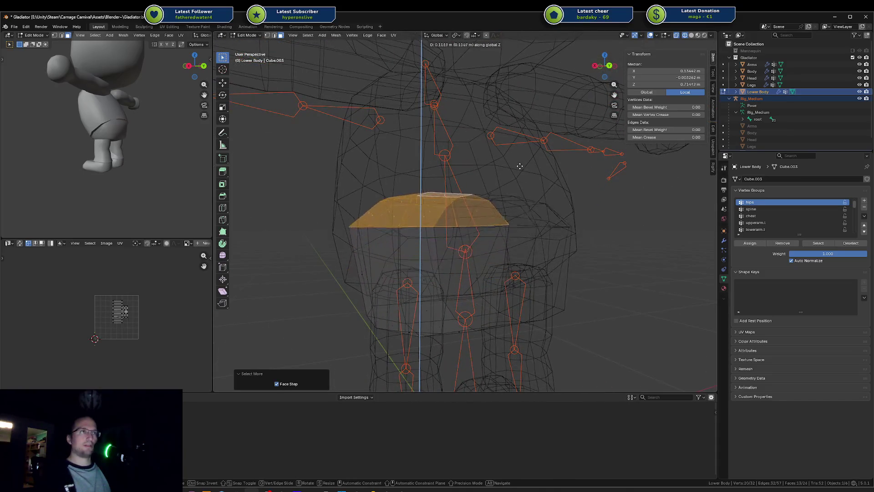
left_click(514, 190)
key("g")
key("z")
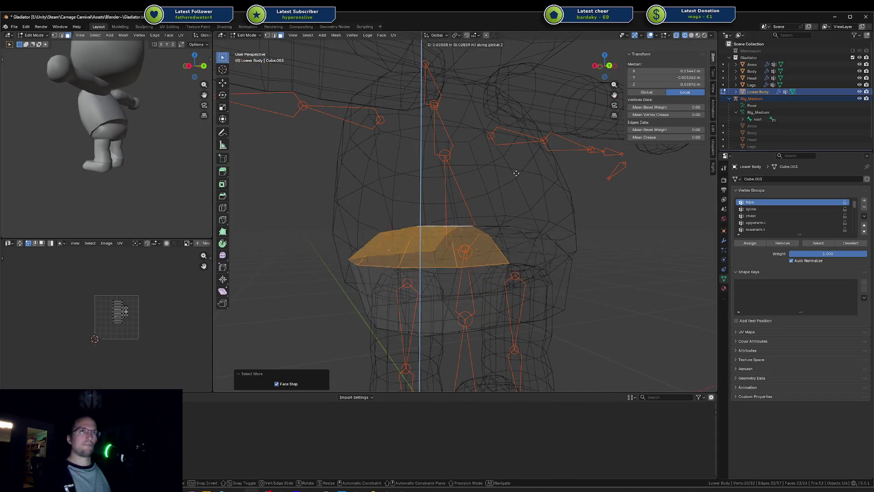
key("Escape")
mouse_move(508, 163)
left_mouse_down()
mouse_move(529, 166)
mouse_move(514, 186)
mouse_move(492, 170)
mouse_move(569, 162)
mouse_move(582, 183)
mouse_move(541, 160)
left_mouse_up()
key("g")
key("z")
key("Escape")
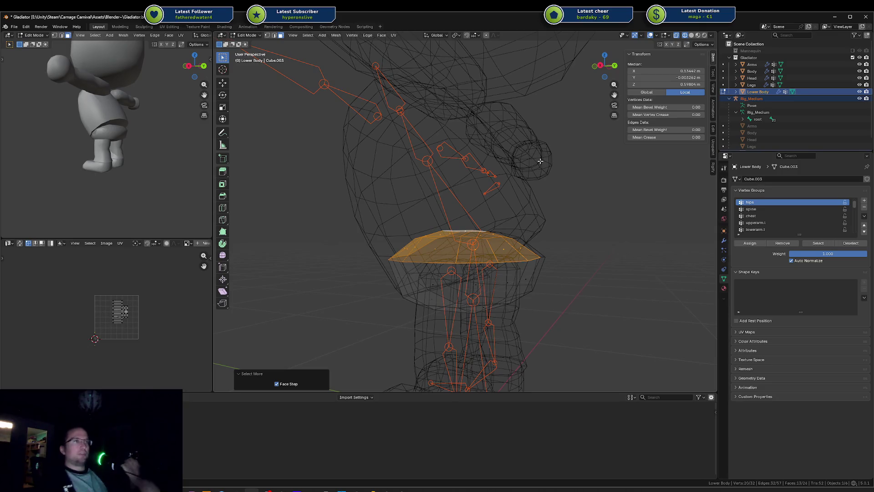
left_click_drag(564, 166, 583, 178)
mouse_move(544, 207)
left_mouse_down()
mouse_move(560, 201)
mouse_move(551, 199)
left_mouse_up()
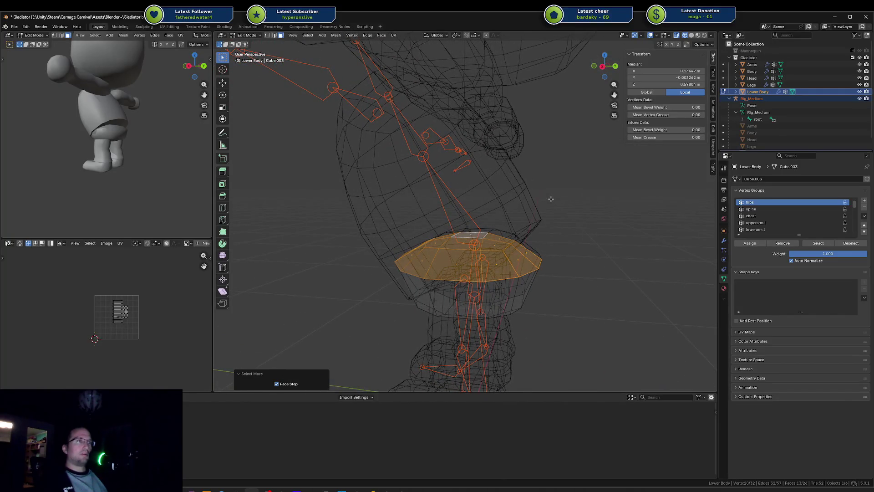
Extrude the top faces about 0.15 m along the normal and assign them to spine
key("g")
key("z")
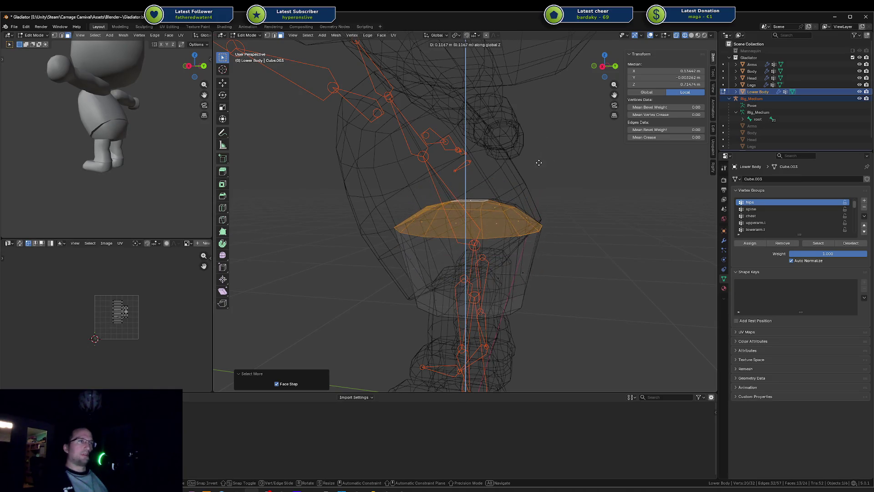
key("z")
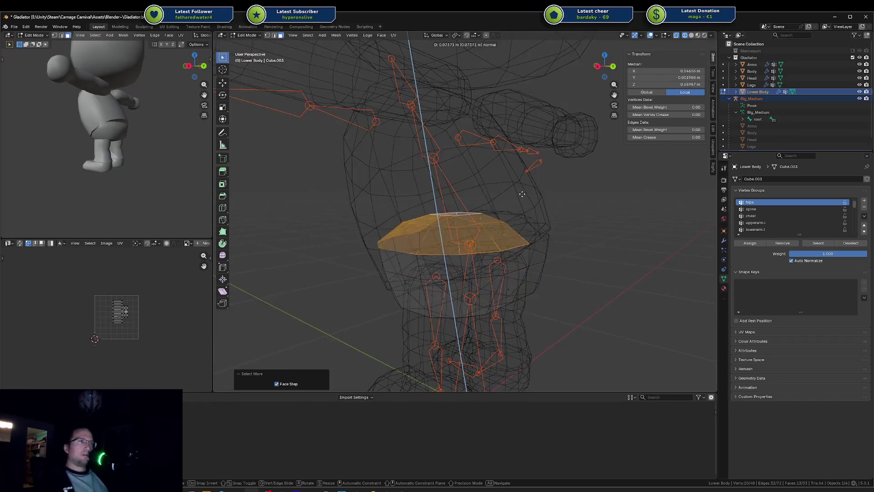
left_click(525, 172)
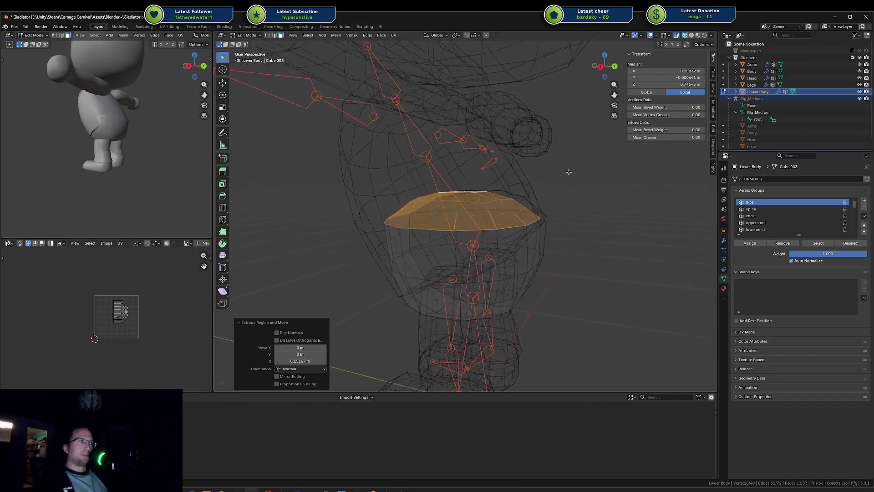
left_click(783, 209)
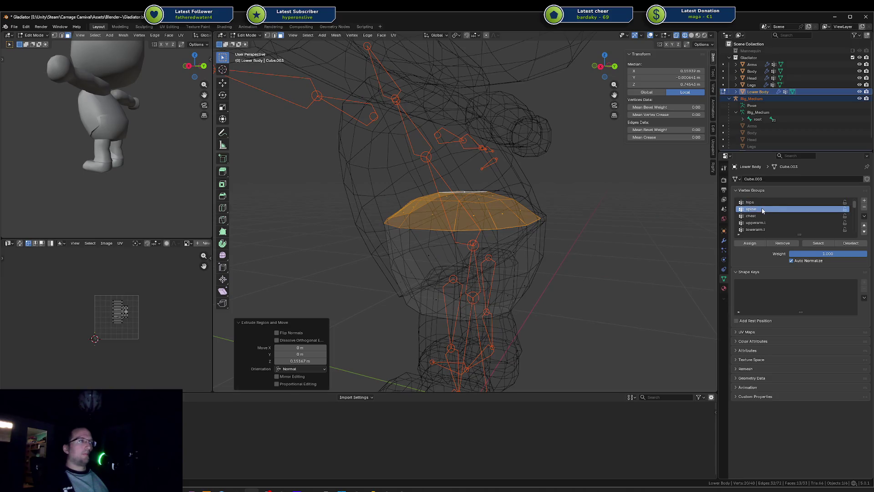
left_click(751, 247)
In Weight Paint, view the spine heatmap and test-bend the spine bone around X
key("ctrl+Tab")
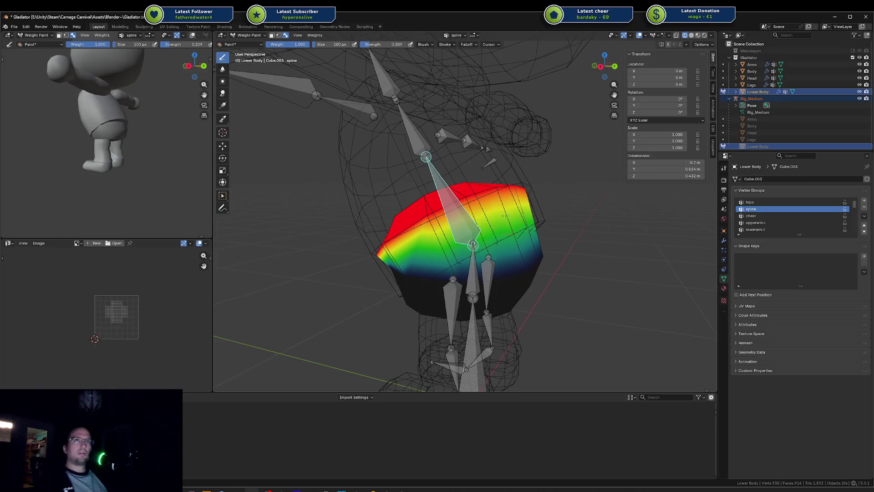
left_click_drag(520, 214, 434, 201)
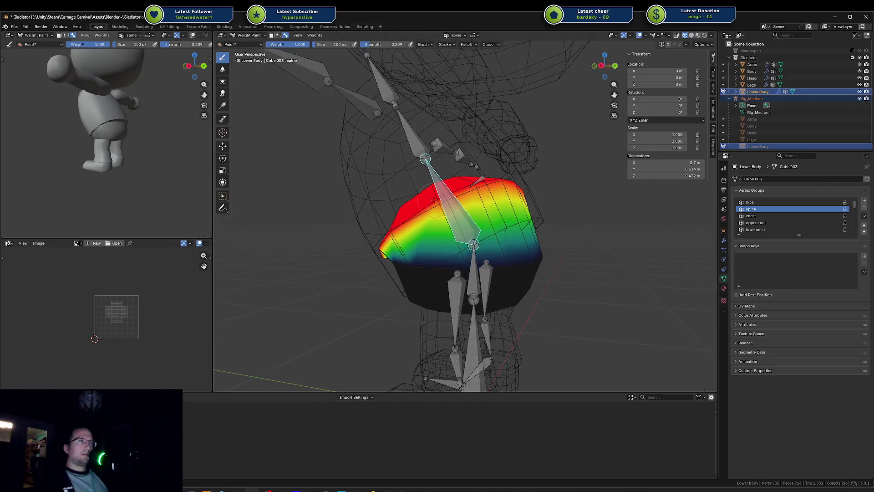
key("r")
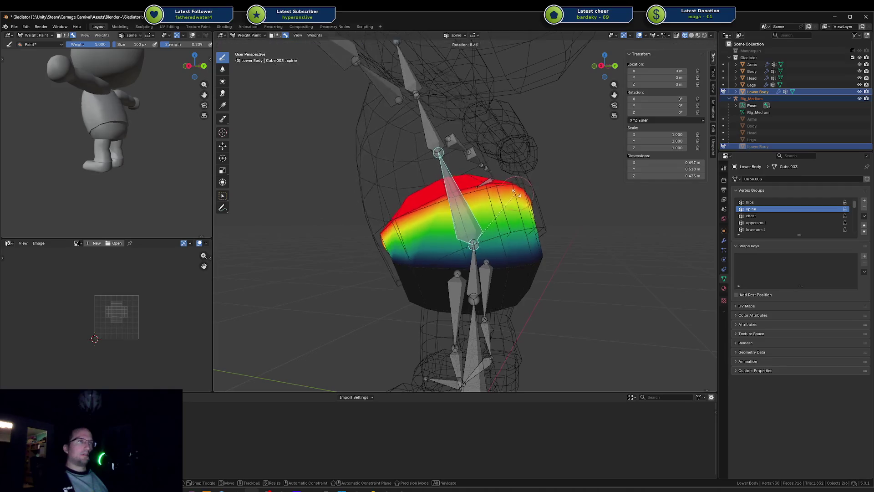
key("x")
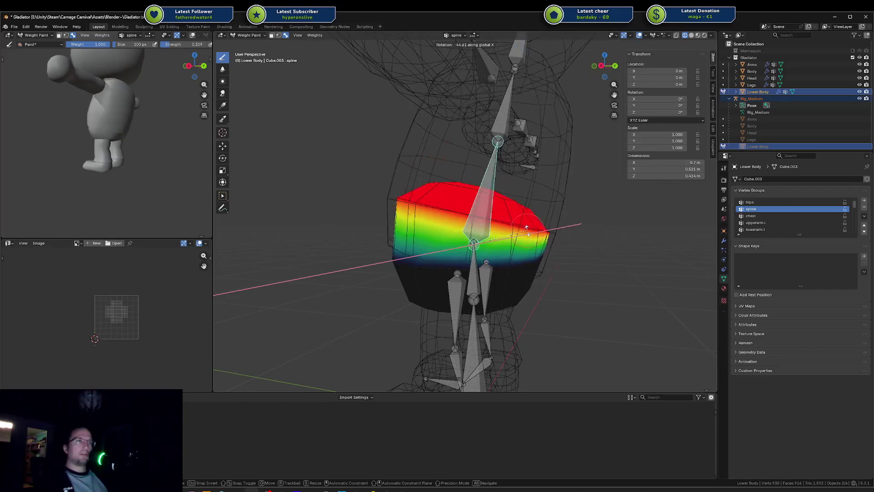
key("Return")
left_click_drag(179, 168, 19, 159)
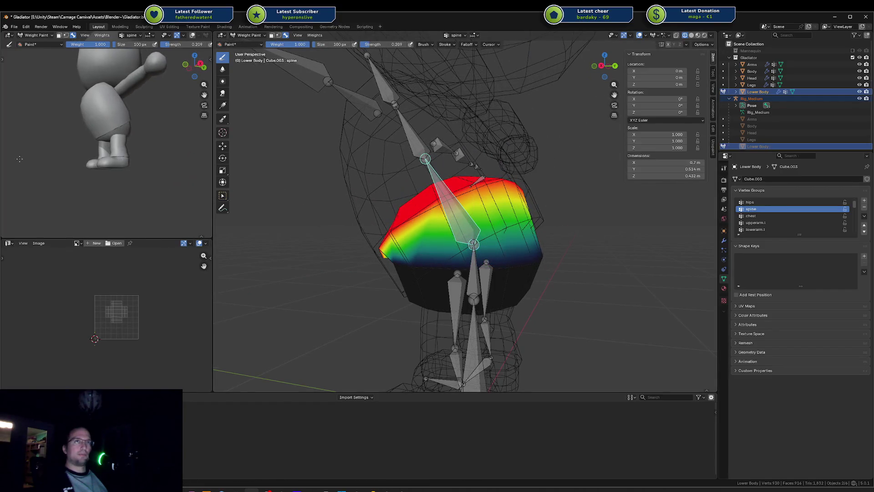
key("r")
key("x")
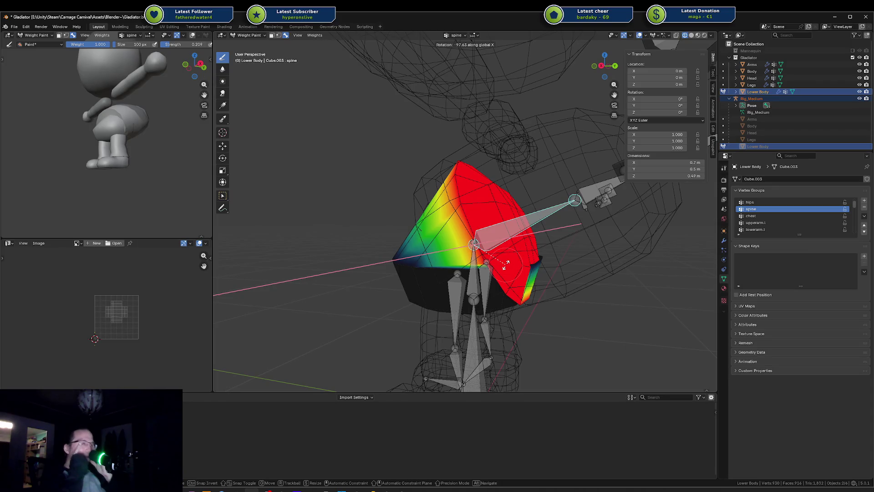
Reset the pose, tilt the spine bone around Y, then bend it 16.8° around X
key("Escape")
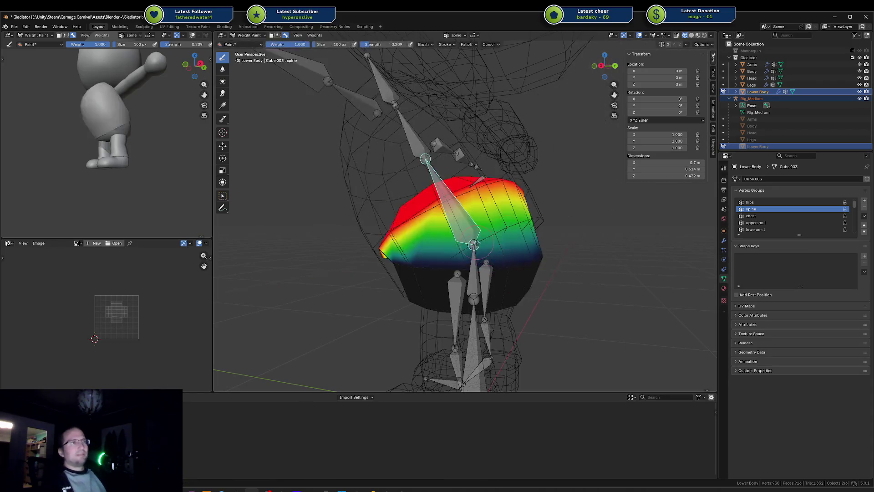
key("r")
key("x")
key("y")
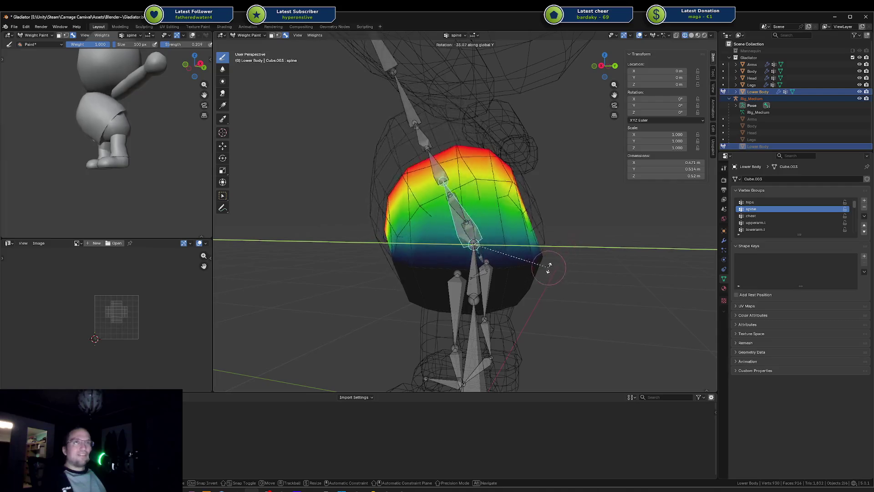
left_click(570, 201)
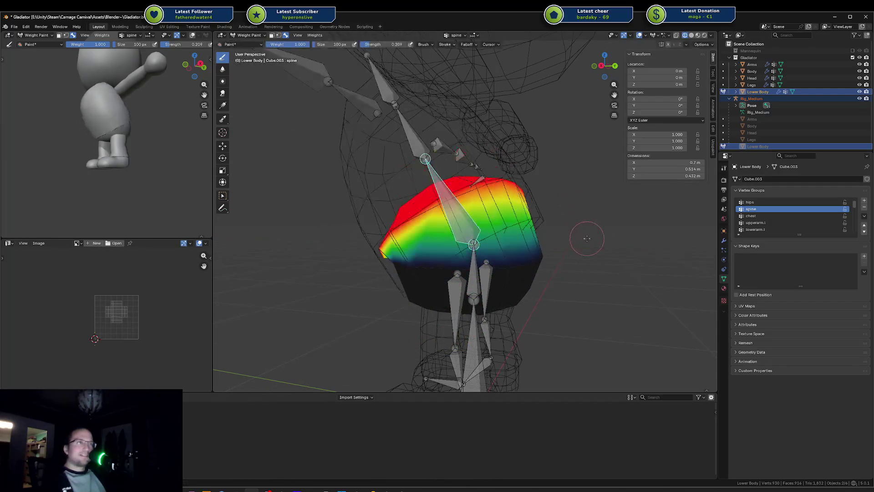
key("r")
key("x")
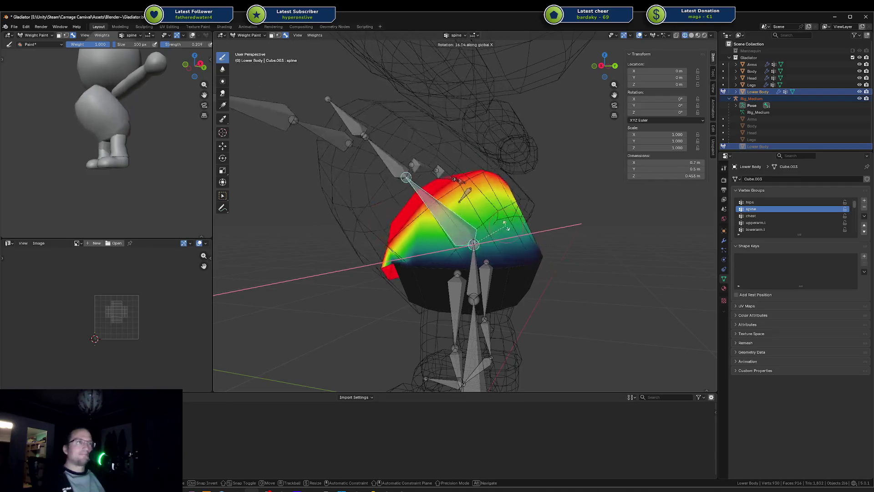
left_click(505, 225)
Paint spine weight across the lower body and test a -89.3° spine bend
left_click_drag(523, 247, 510, 261)
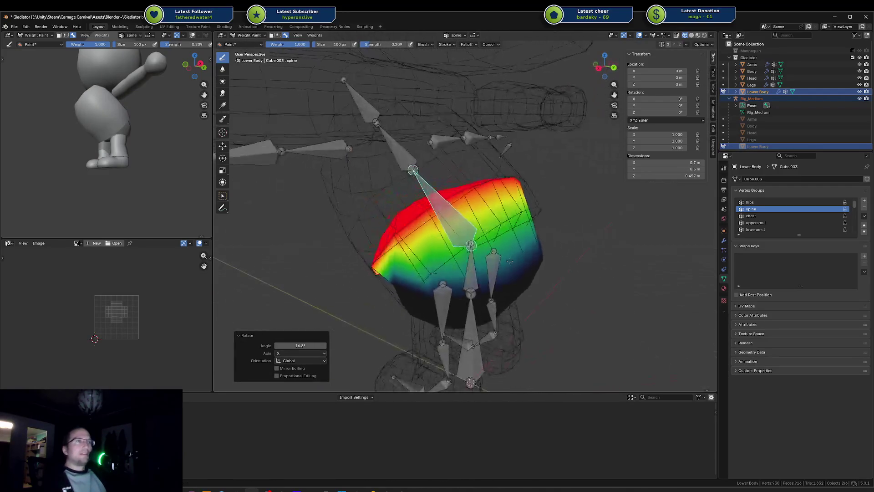
left_click_drag(474, 199, 445, 190)
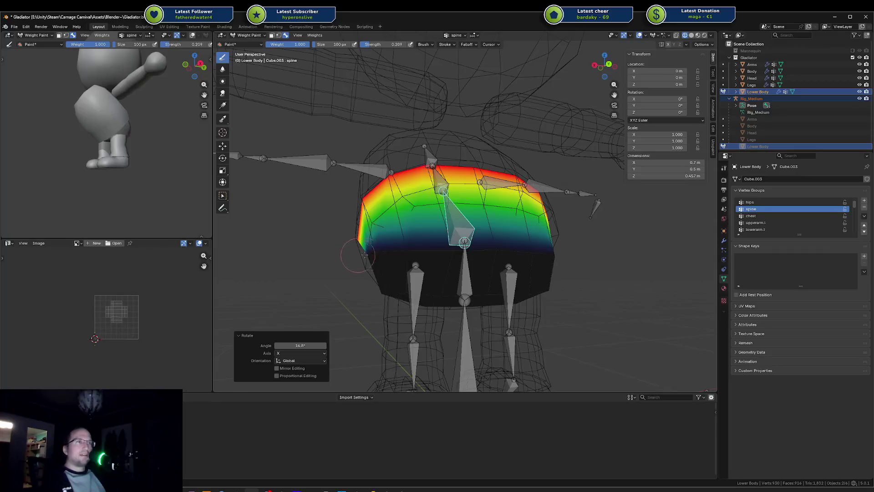
left_click_drag(365, 256, 620, 259)
key("r")
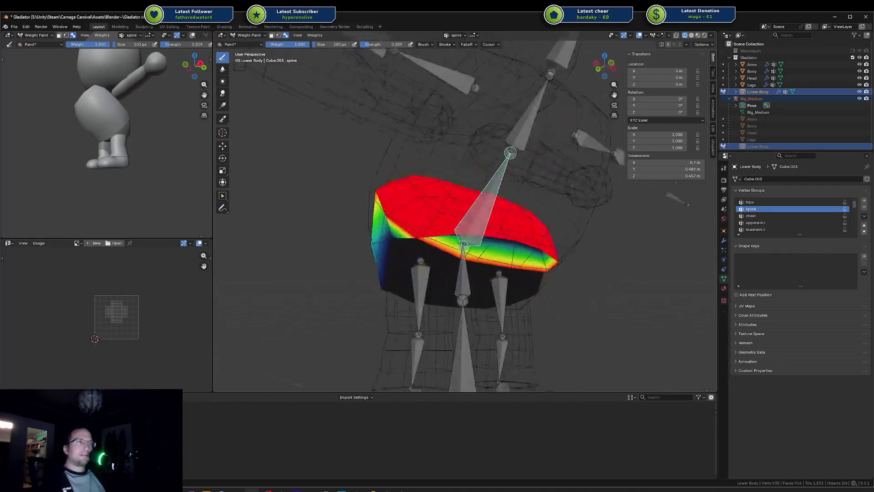
key("x")
left_click(459, 130)
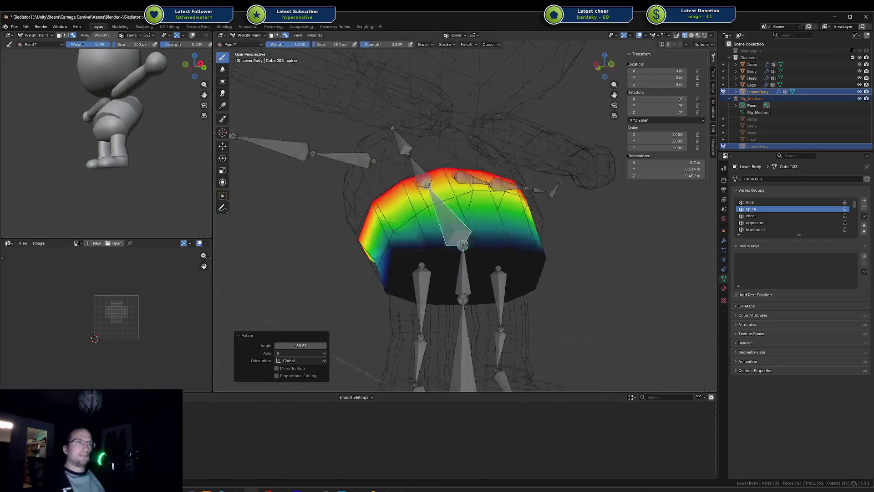
left_click(451, 272)
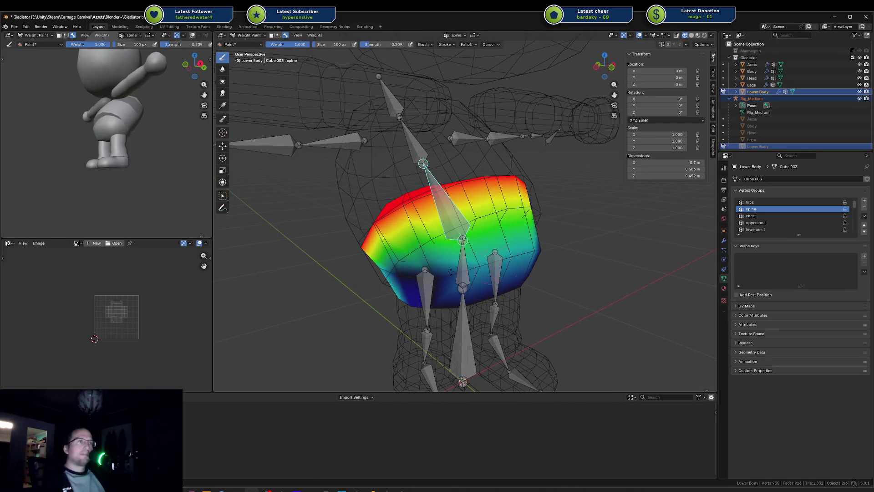
mouse_move(390, 277)
left_mouse_down()
mouse_move(487, 236)
mouse_move(508, 240)
mouse_move(512, 256)
left_mouse_up()
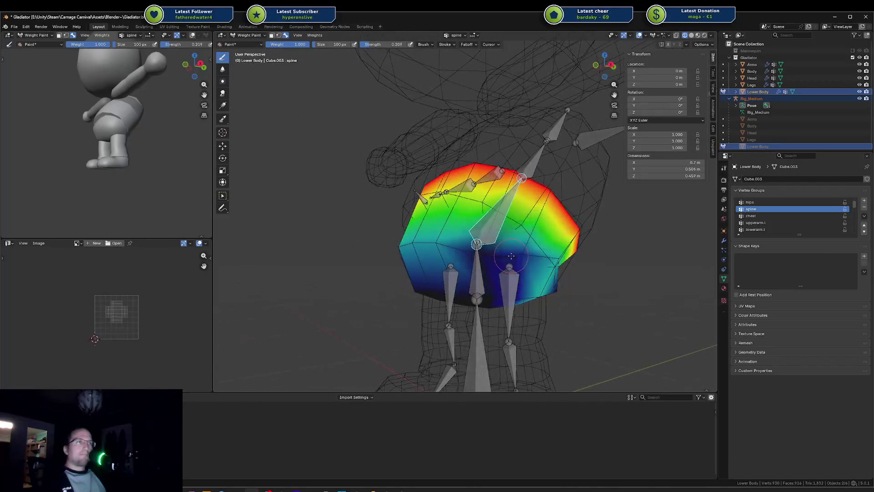
Bend the spine bone around X twice more to check the deformation
key("r")
key("x")
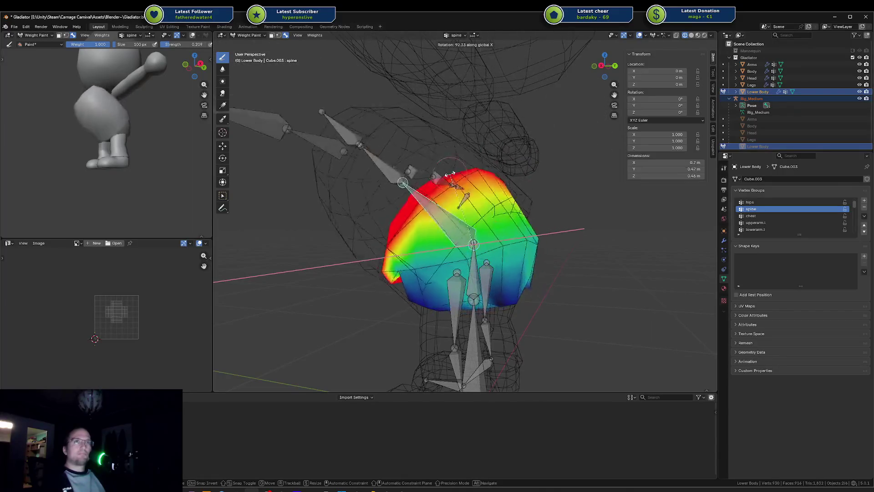
key("Return")
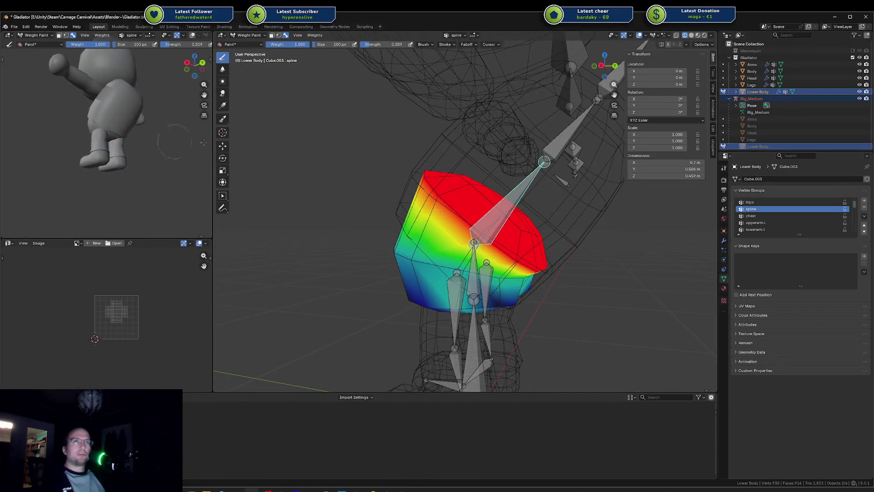
key("r")
key("x")
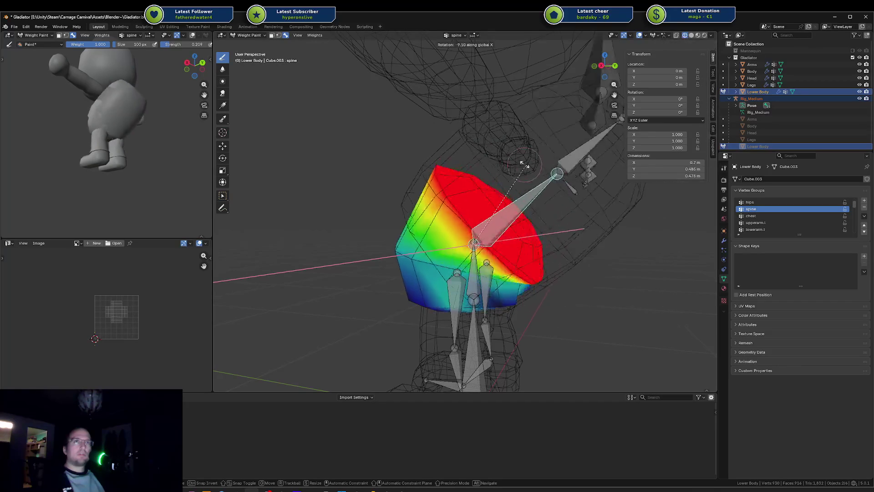
left_click(531, 169)
key("ctrl+z")
key("ctrl+z")
key("ctrl+z")
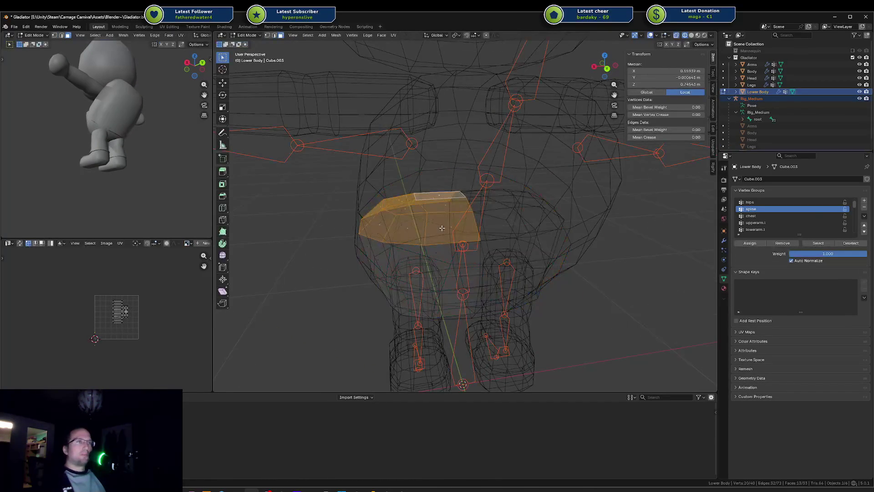
key("s")
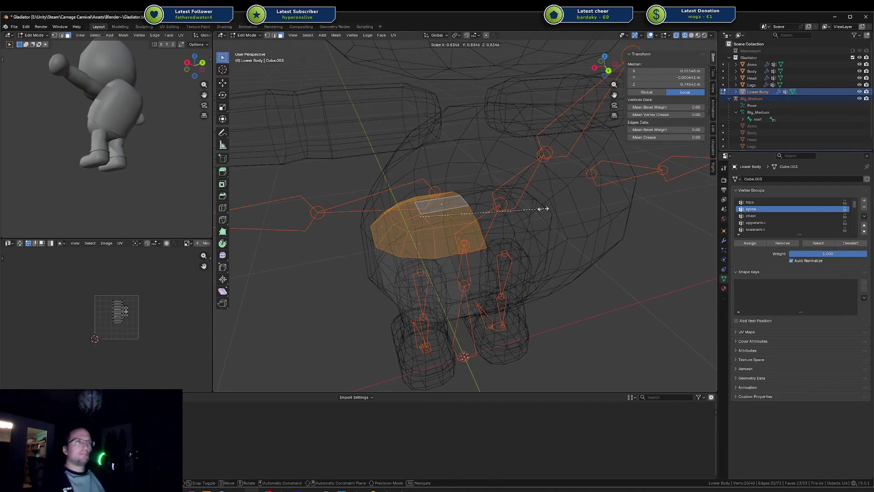
left_click(535, 209)
key("ctrl+z")
key("ctrl+z")
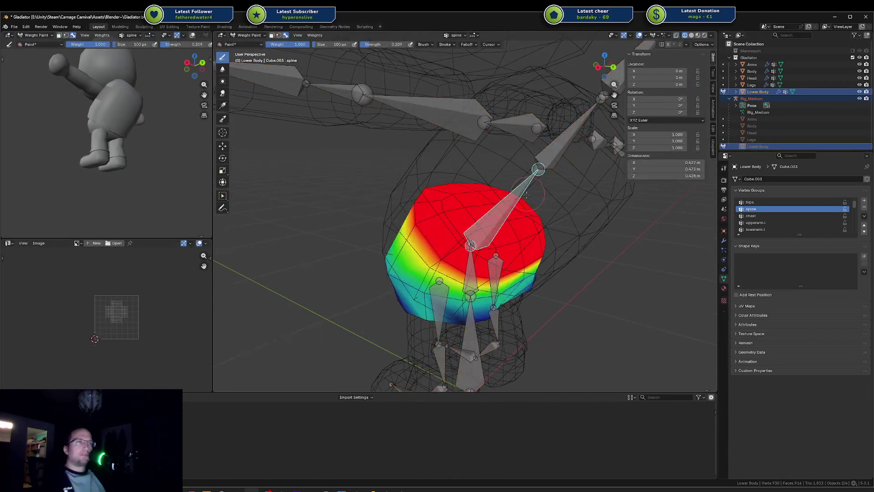
key("r")
key("x")
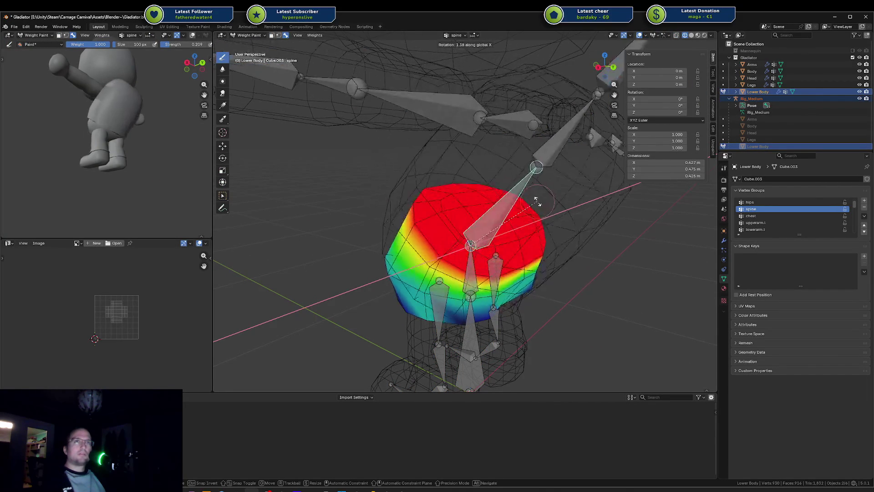
left_click(510, 185)
scroll(510, 185, "down", 2)
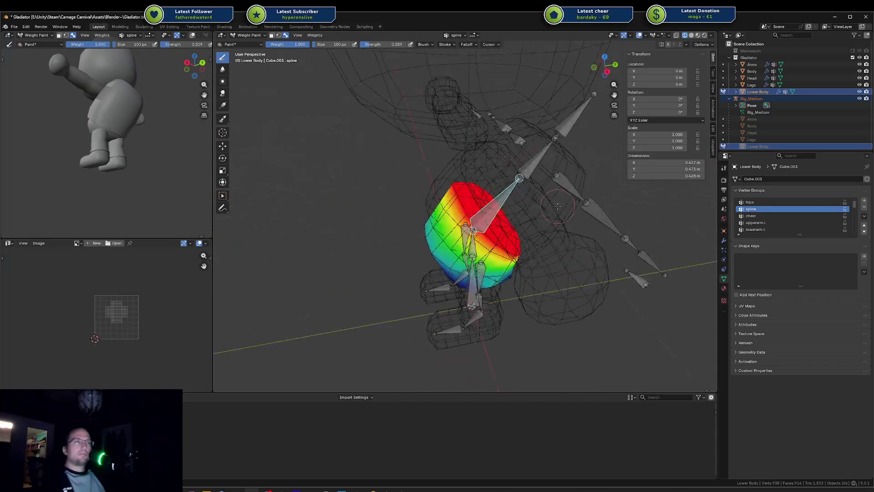
key("ctrl+z")
key("ctrl+z")
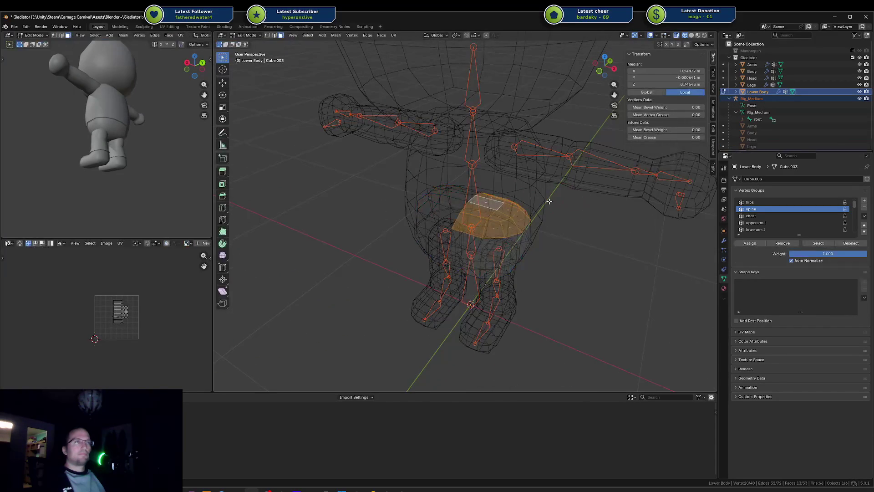
key("ctrl+shift+z")
key("ctrl+Tab")
Return to Object Mode, deselect all, switch to solid shading, and save Gladiator.blend
left_click(583, 249)
left_click(584, 249)
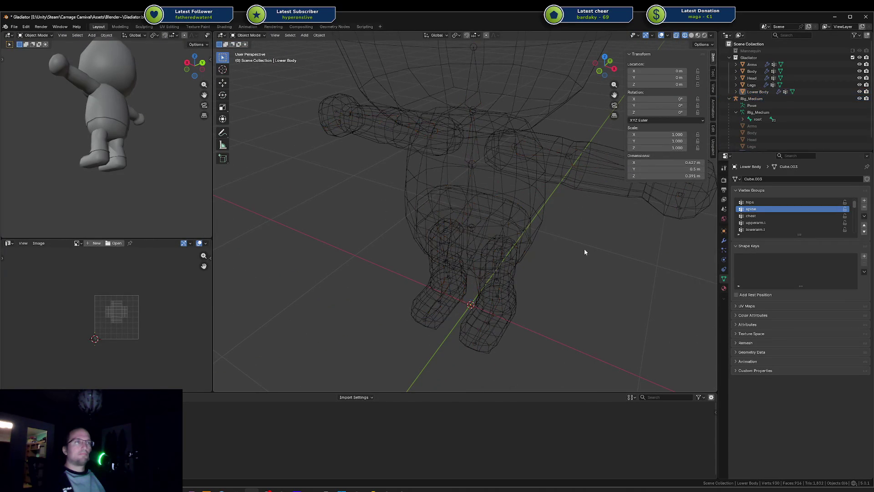
key("shift+z")
key("ctrl+s")
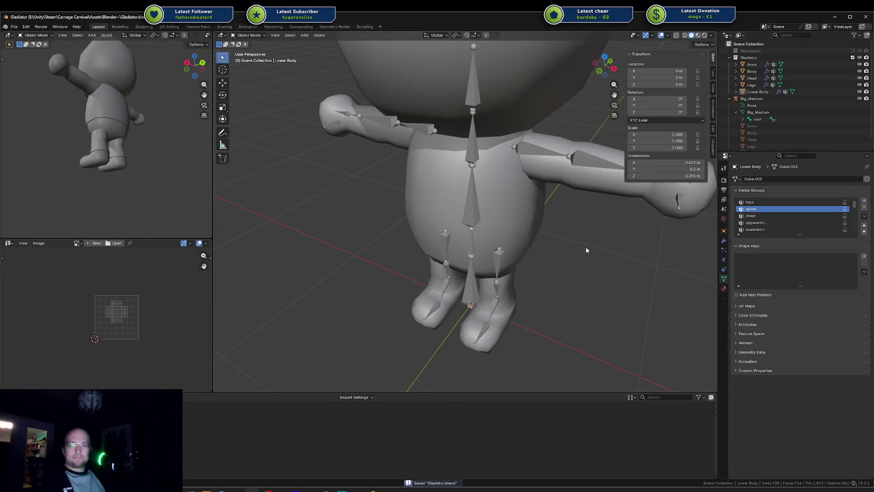
scroll(586, 250, "down", 4)
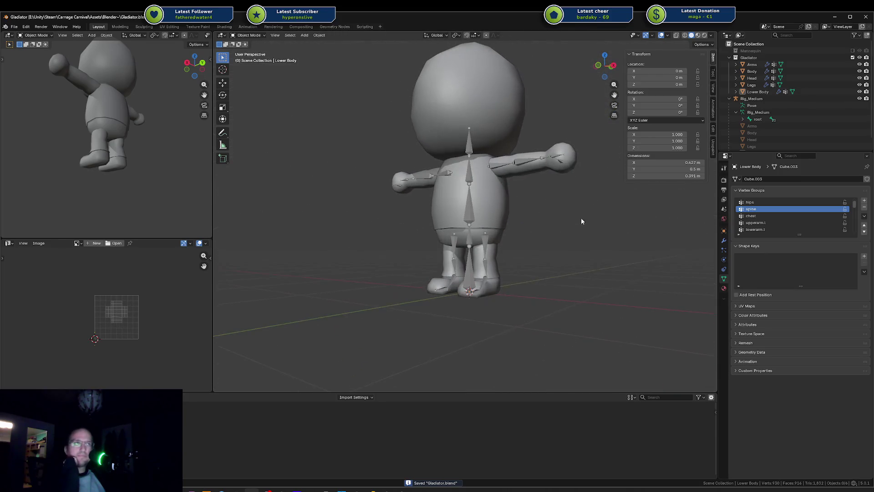
Check the Rig_Medium armature in Pose Mode, then select the Head mesh with the rig
left_click(474, 168)
key("ctrl+Tab")
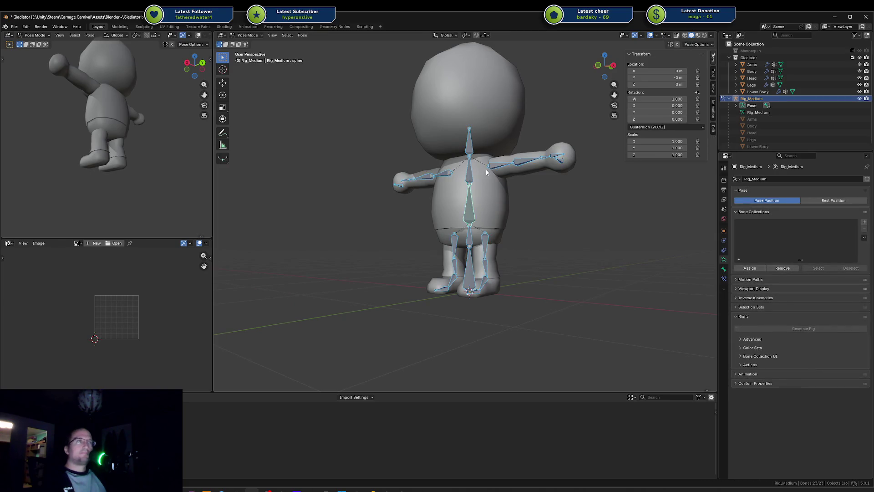
key("g")
key("Escape")
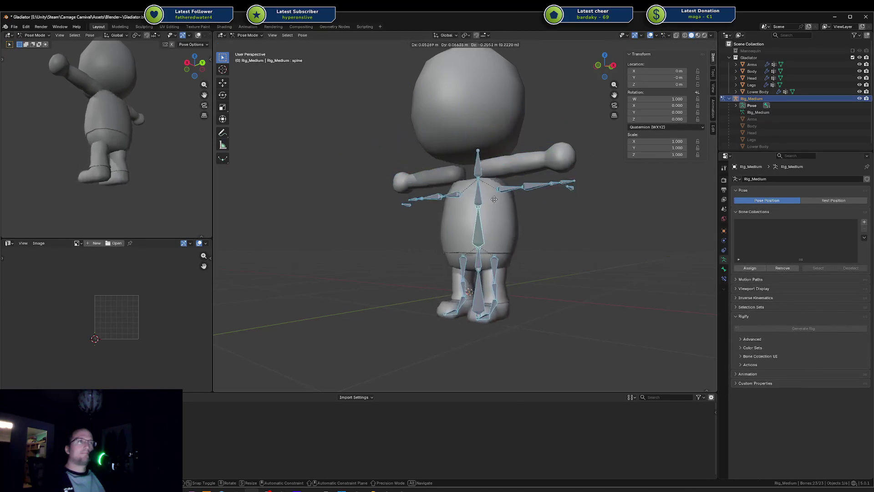
key("alt+a")
left_click_drag(495, 97, 489, 120)
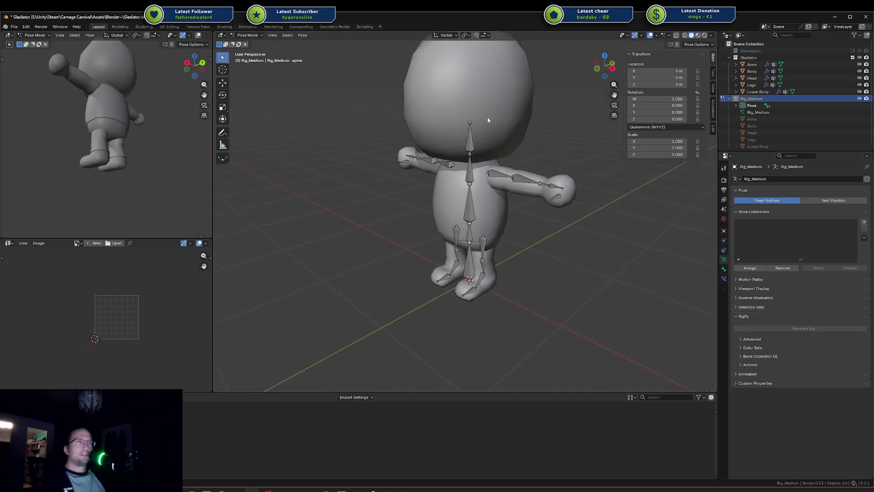
key("ctrl+Tab")
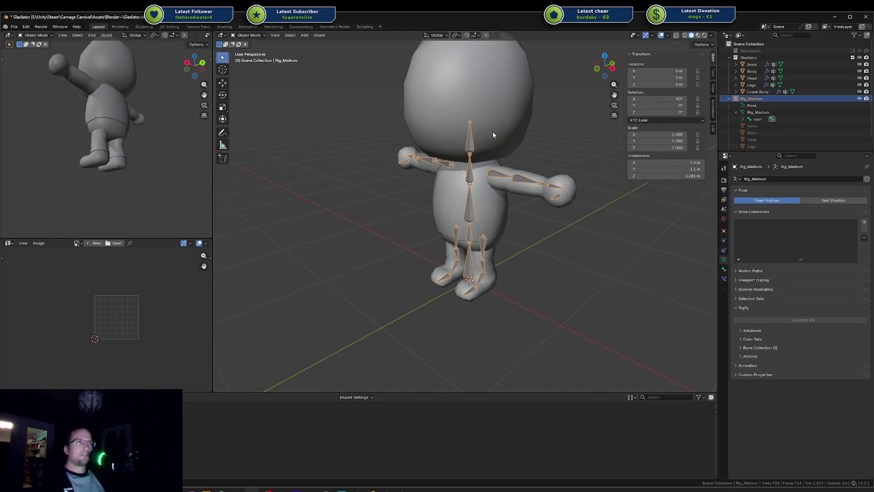
left_click(496, 115, "shift")
Assign all Head mesh vertices to the head vertex group from Weight Paint
key("Tab")
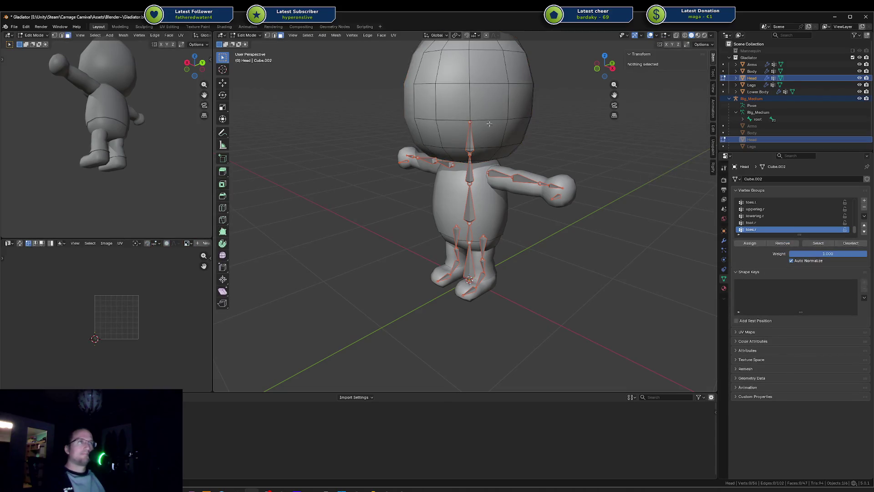
key("Tab")
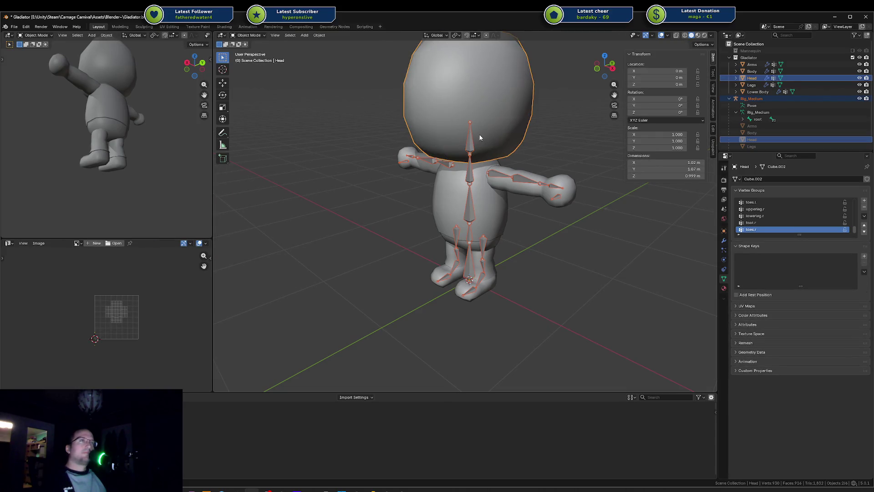
key("ctrl+Tab")
left_click(471, 137)
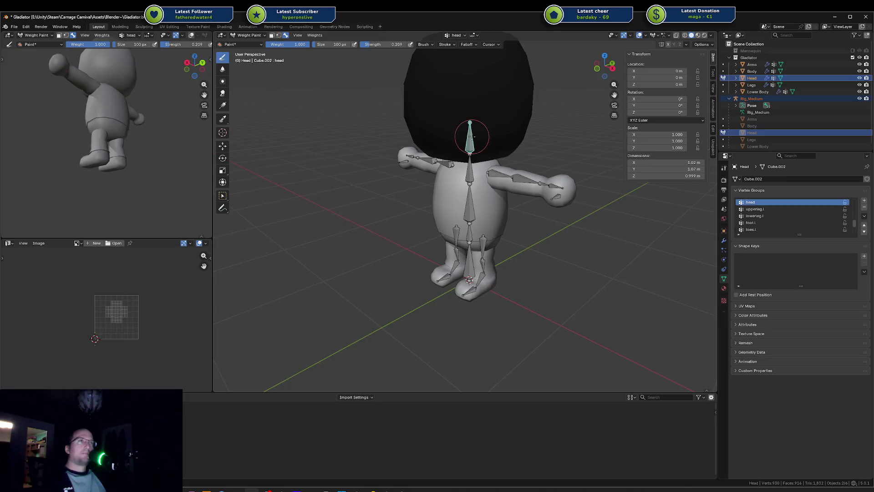
key("Tab")
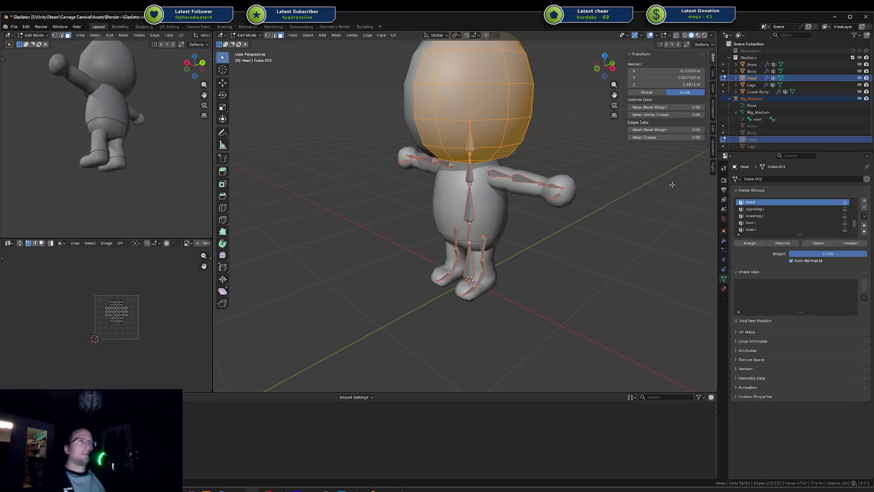
left_click(749, 243)
key("Tab")
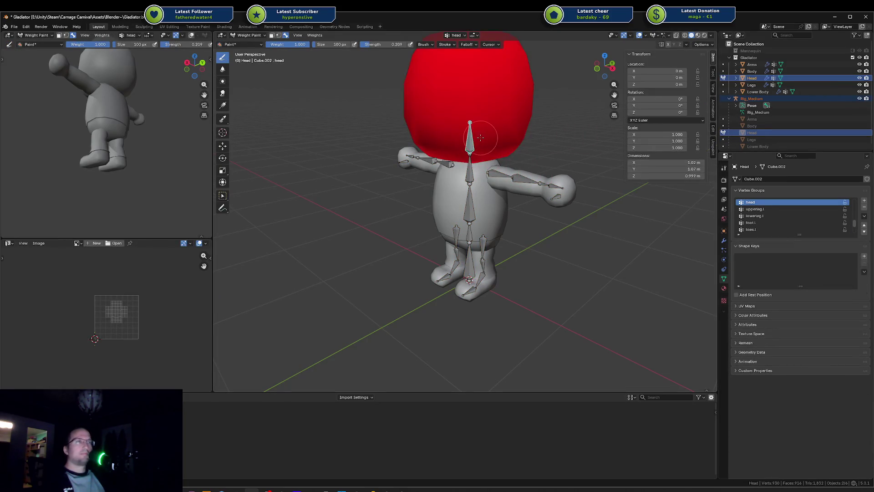
Test-rotate the head bone, return to Object Mode, and select the rig with the Arms mesh
key("r")
key("x")
key("Escape")
key("ctrl+Tab")
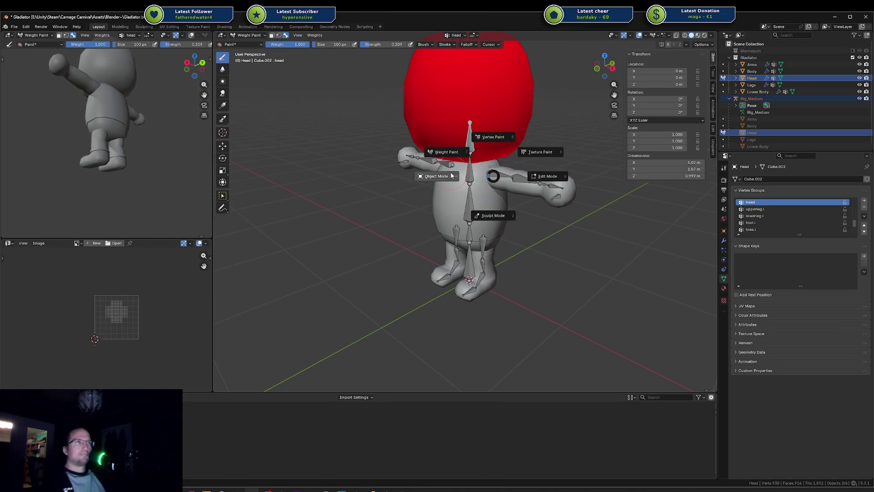
left_click(497, 177)
left_click(501, 179)
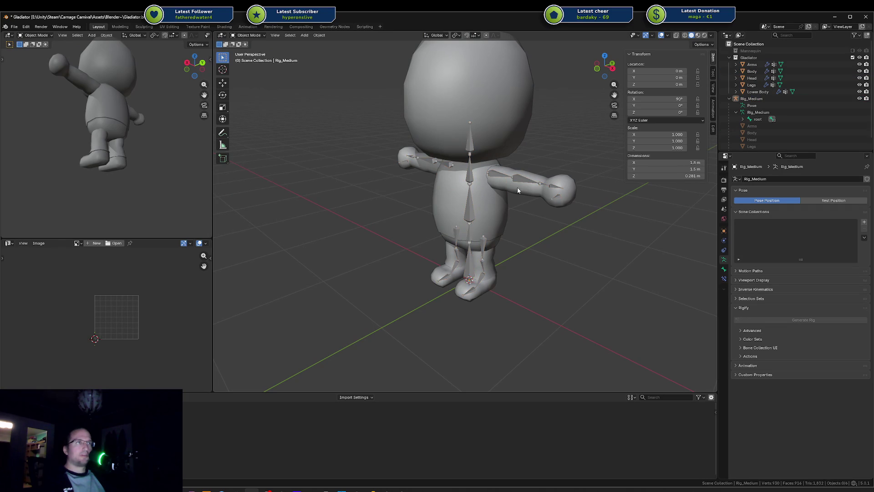
left_click(515, 188, "shift")
key("ctrl+Tab")
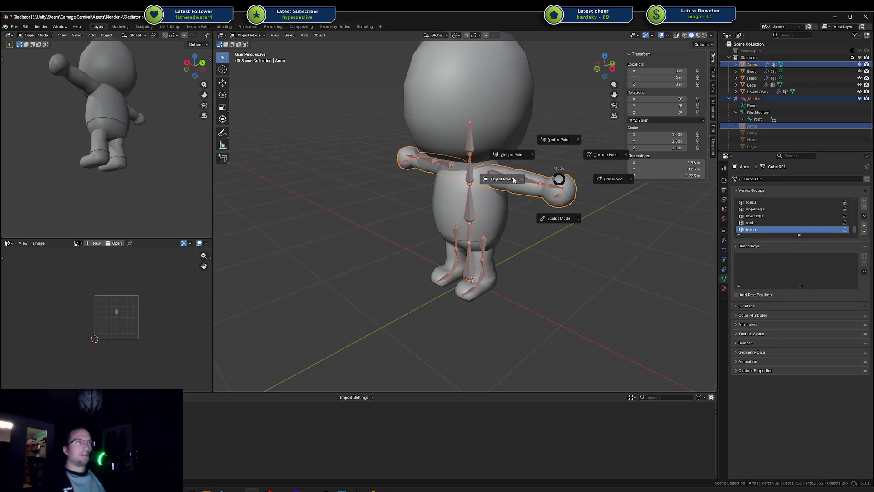
Put the Arms mesh in Weight Paint, pick and frame hand.l, then enter Edit Mode
left_click(523, 153)
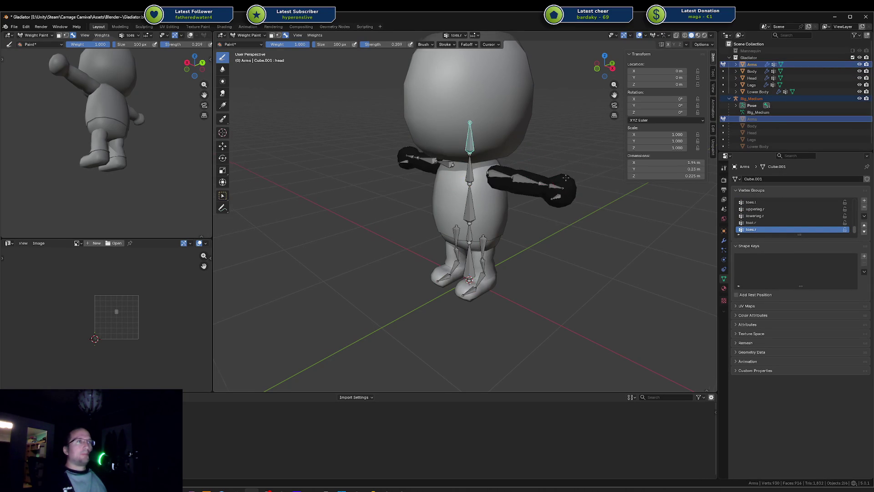
left_click(524, 190, "ctrl")
key("KP_Decimal")
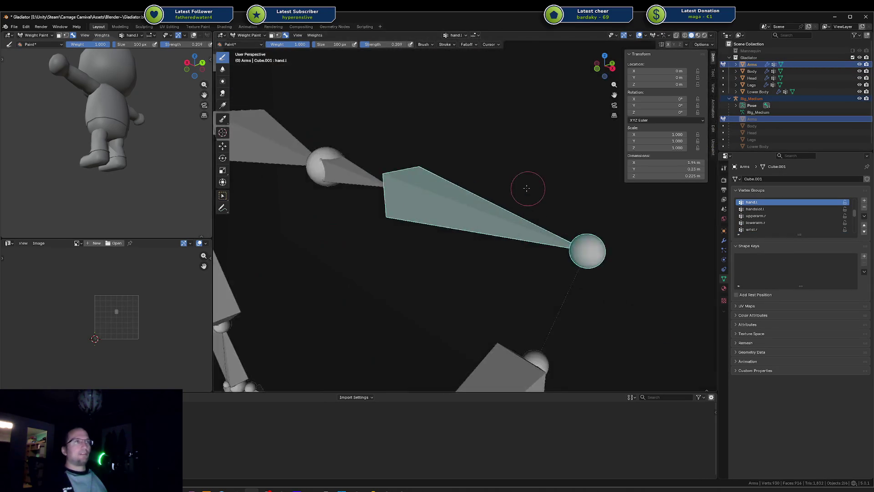
scroll(525, 186, "down", 5)
scroll(298, 238, "up", 3)
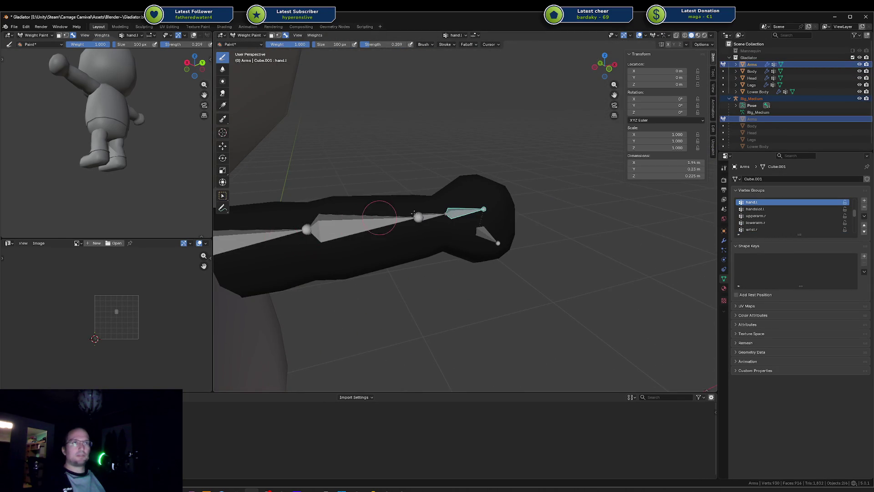
scroll(299, 238, "down", 3)
key("Tab")
key("KP_3")
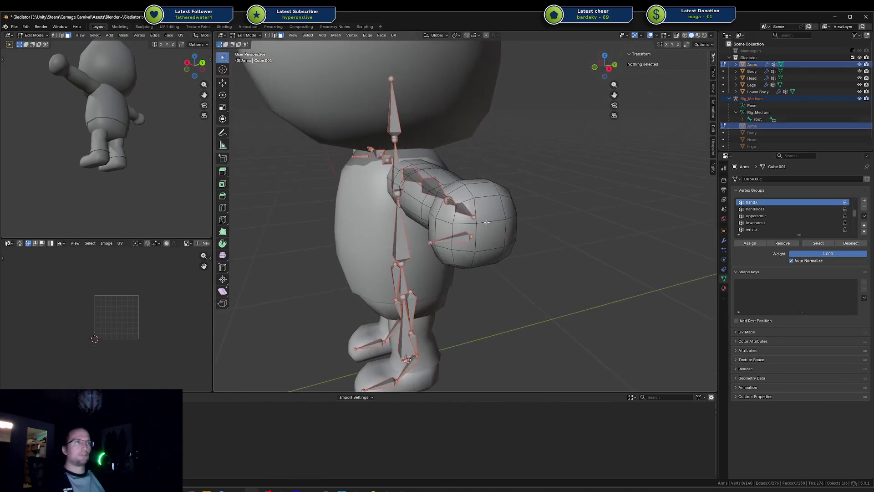
Select the left hand faces in front view, growing the selection two rings, then clear it
left_click(495, 234)
key("KP_1")
scroll(571, 235, "up", 2)
key("ctrl+KP_Add")
key("ctrl+KP_Add")
key("ctrl+KP_Add")
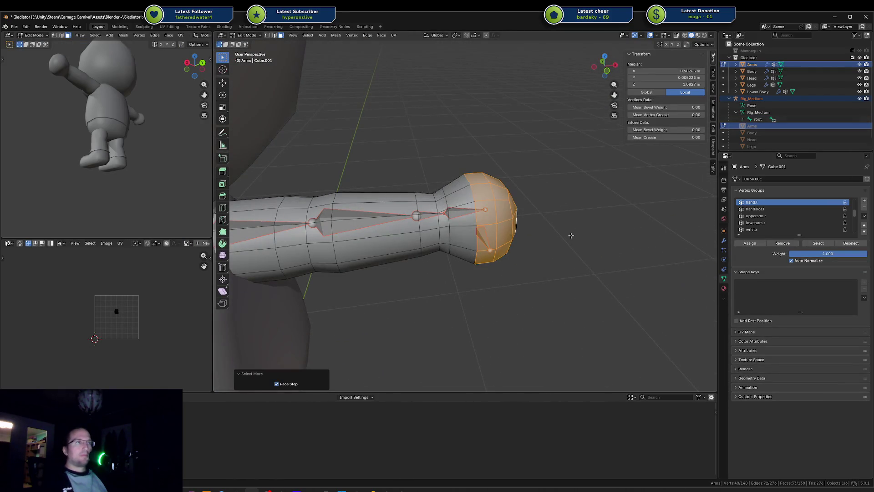
key("KP_1")
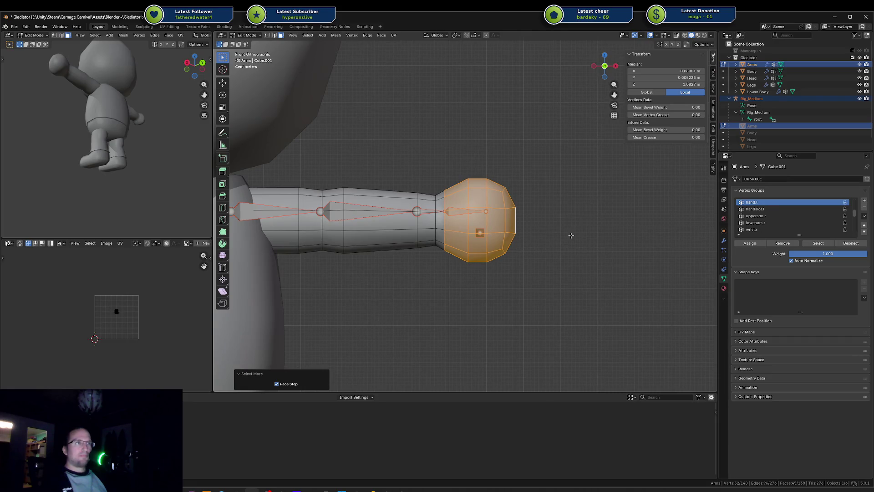
key("ctrl+KP_Add")
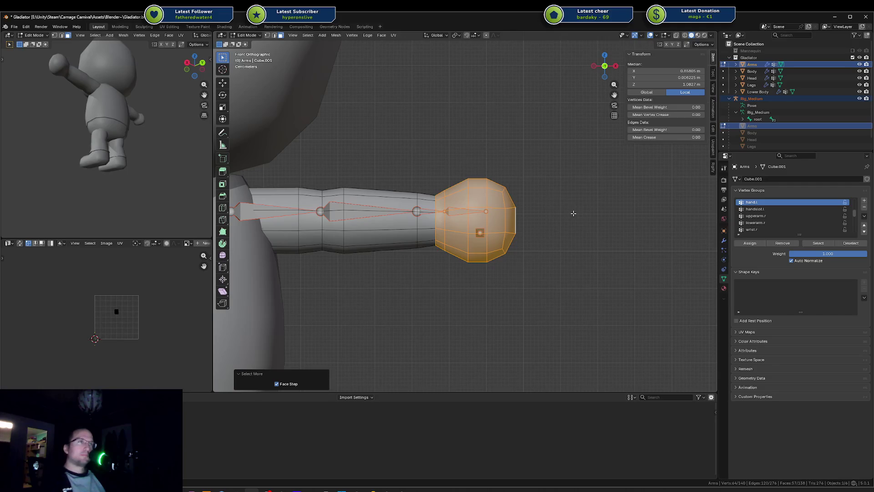
key("g")
key("x")
key("Escape")
key("alt+a")
Nudge the wrist edge loop about 0.013 m along X
key("2")
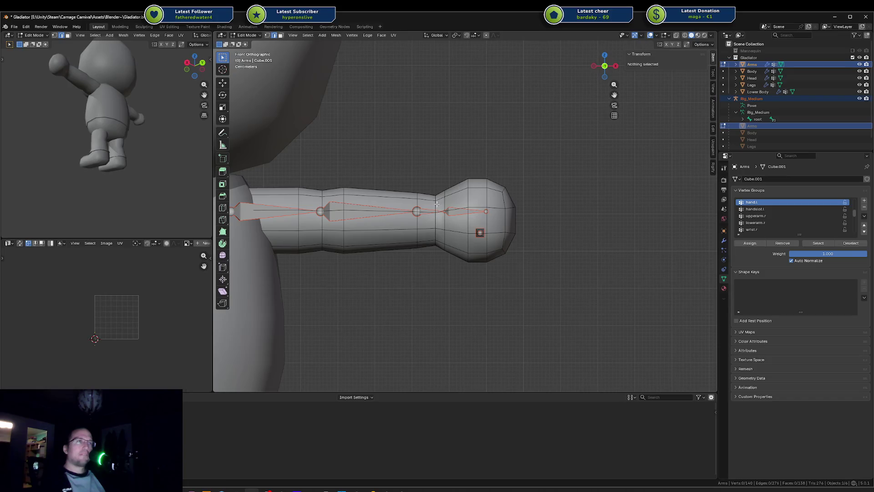
left_click(437, 204, "alt")
key("g")
key("x")
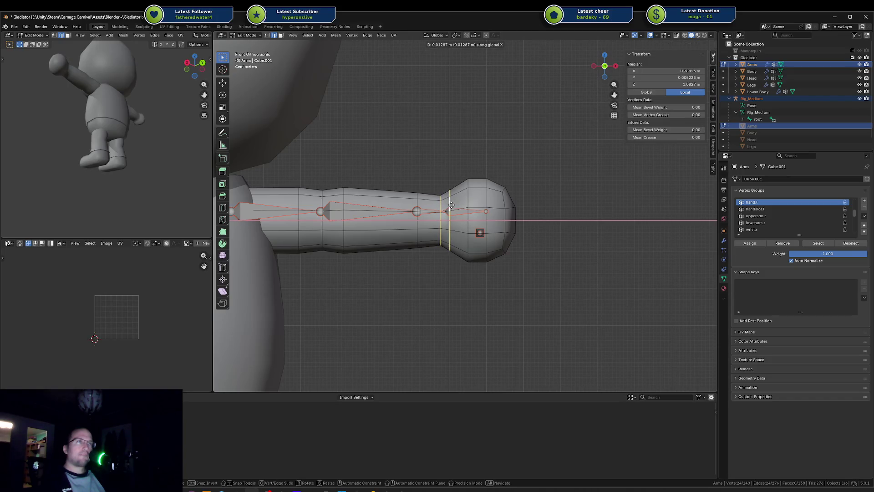
left_click(451, 205)
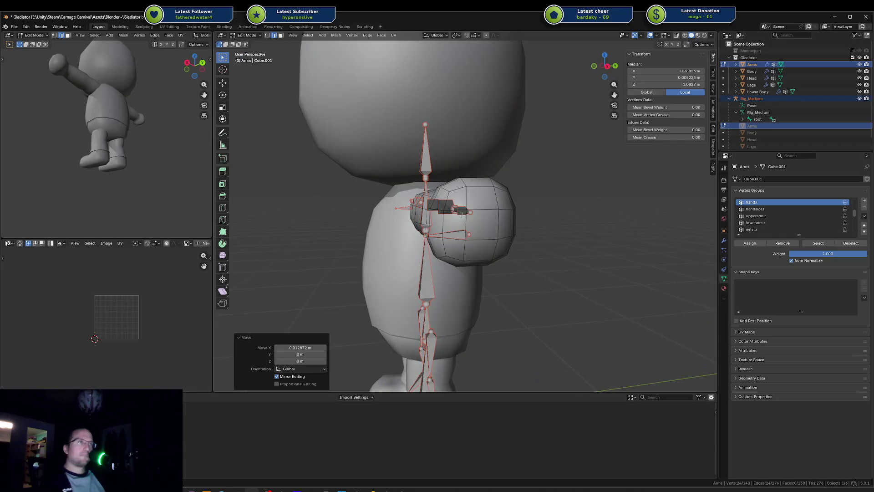
key("alt+a")
Assign the hand ball plus one wrist ring to hand.l, hide it, and select the arm-end ring
left_click(480, 226)
key("ctrl+KP_Add")
key("ctrl+KP_Add")
key("ctrl+KP_Add")
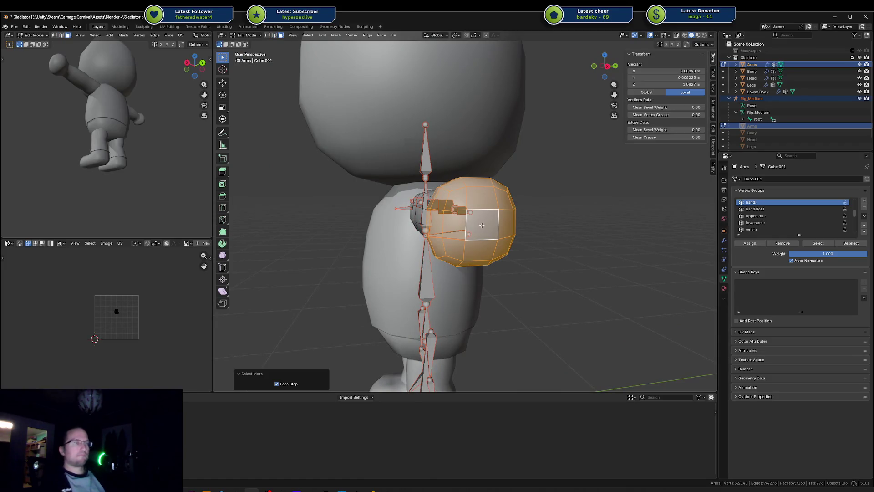
left_click_drag(482, 225, 572, 211)
key("ctrl+KP_Add")
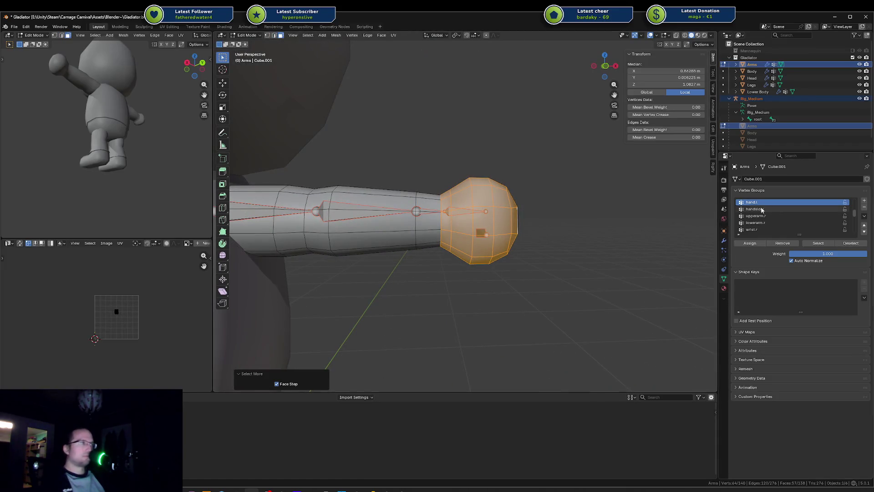
left_click(759, 245)
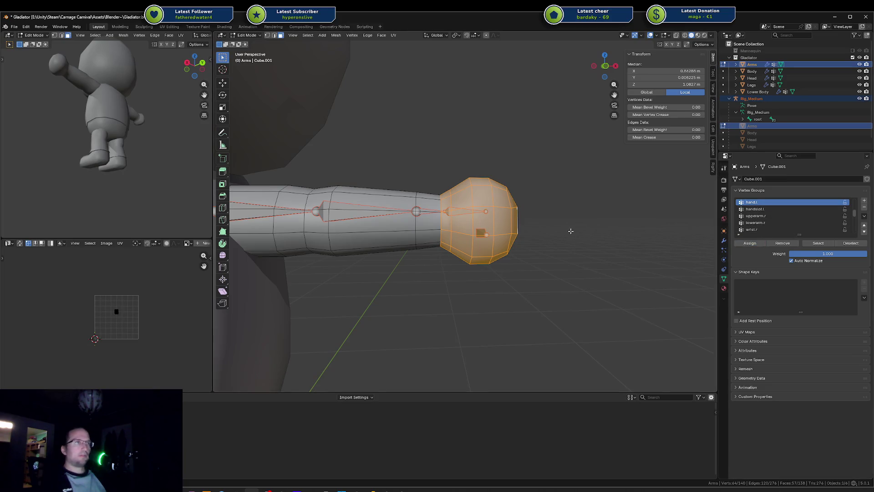
left_click_drag(570, 231, 568, 236)
key("h")
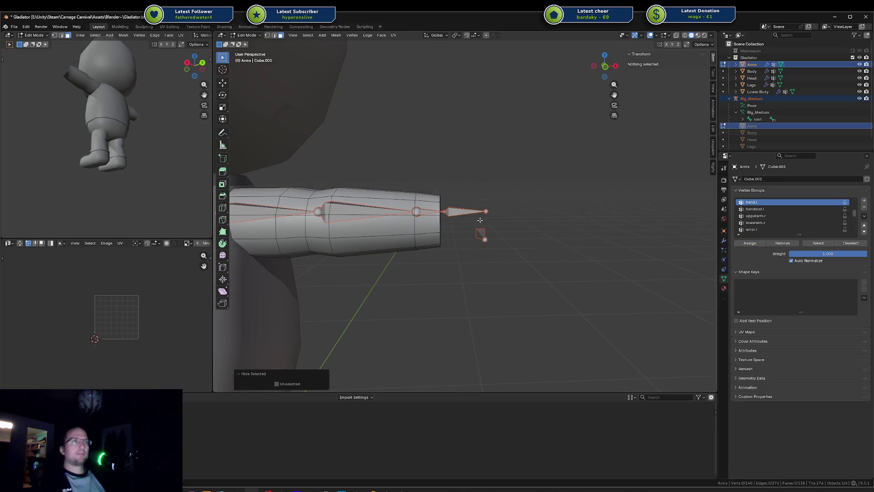
left_click(442, 211)
left_click(429, 210, "alt")
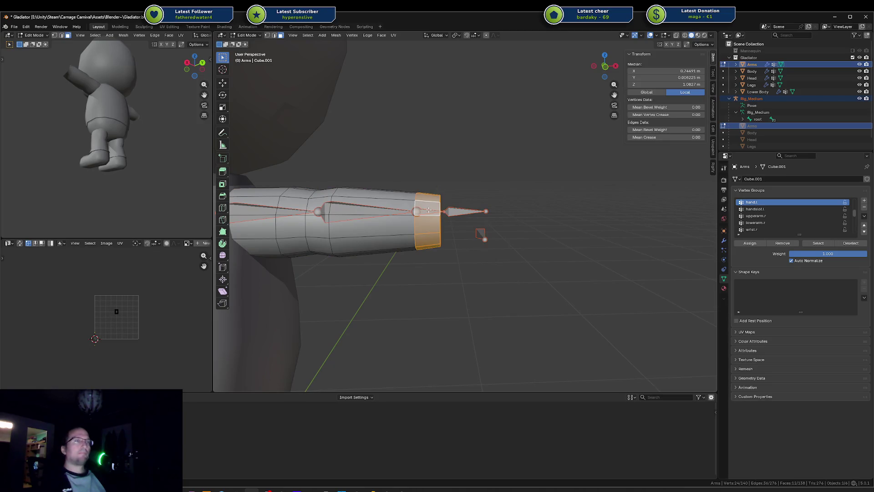
Assign the wrist ring of faces to wrist.l and hide it
key("ctrl+Tab")
left_click(439, 200, "ctrl")
key("ctrl+Tab")
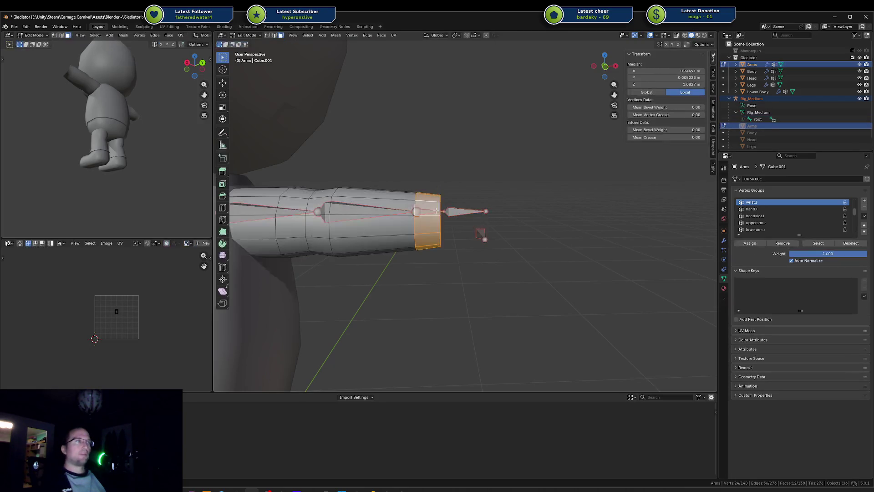
key("a")
key("alt+a")
left_click(429, 202, "alt")
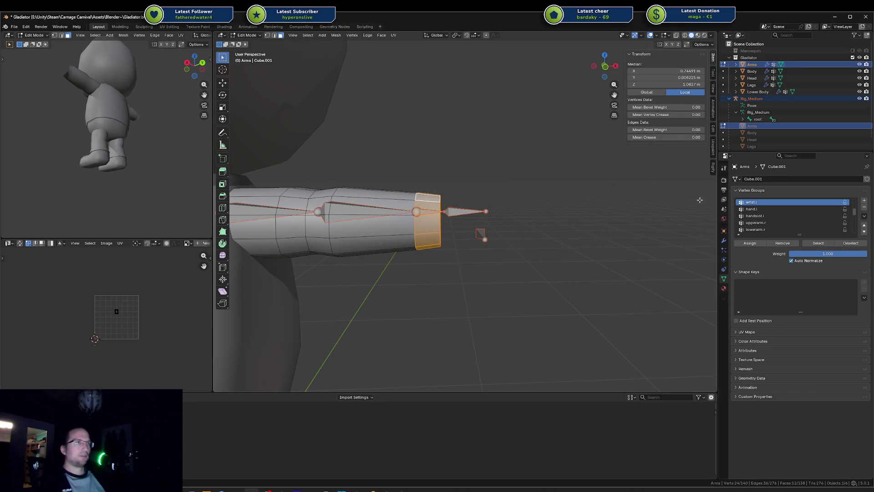
left_click(748, 245)
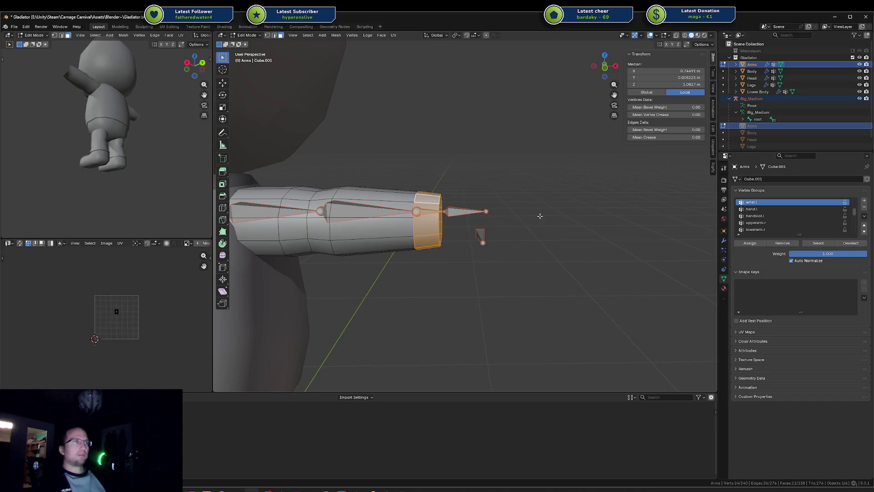
key("h")
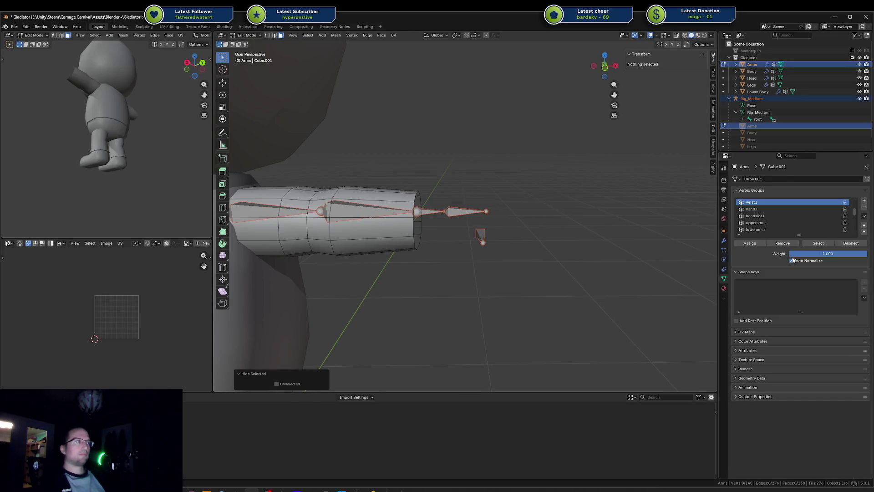
Assign two forearm face rings to lowerarm.l and hide them
left_click_drag(599, 237, 603, 205)
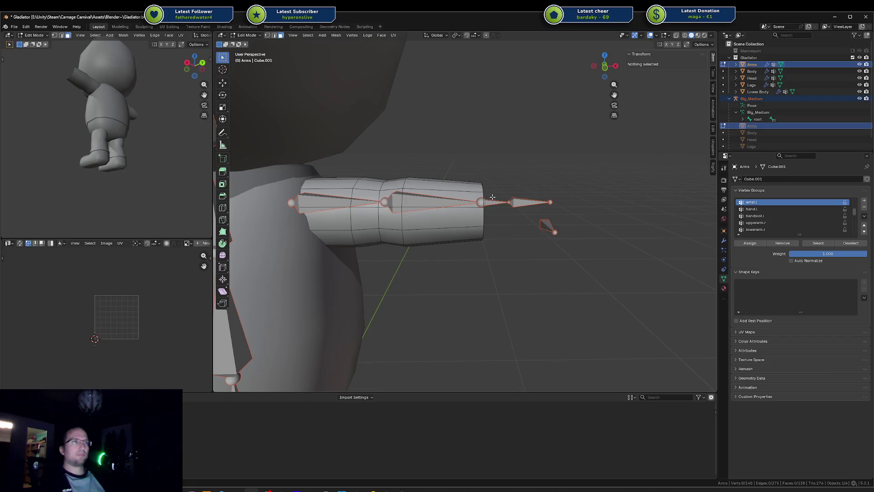
left_click(475, 190, "alt")
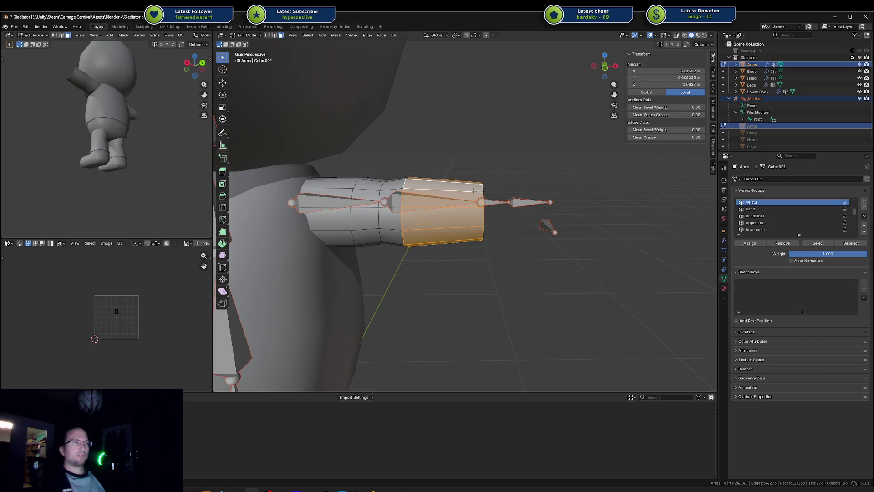
key("ctrl+Tab")
key("ctrl+Tab")
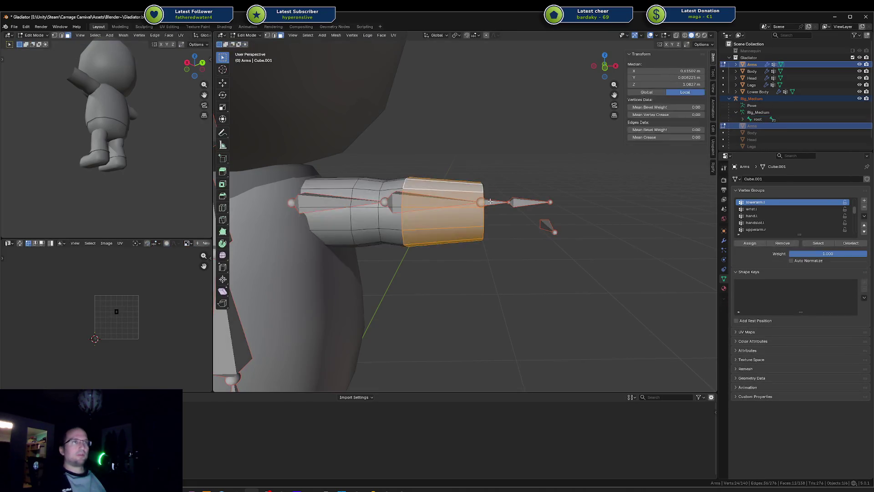
left_click(528, 202)
left_click(469, 188, "alt")
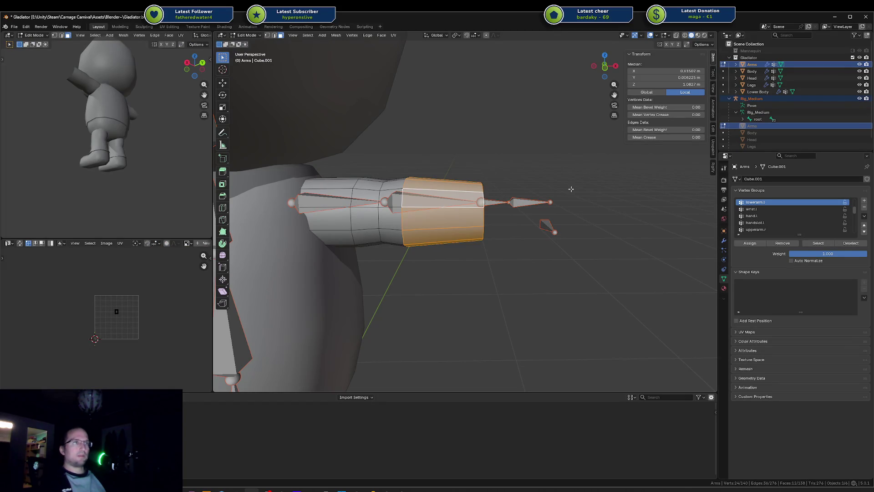
key("ctrl+KP_Add")
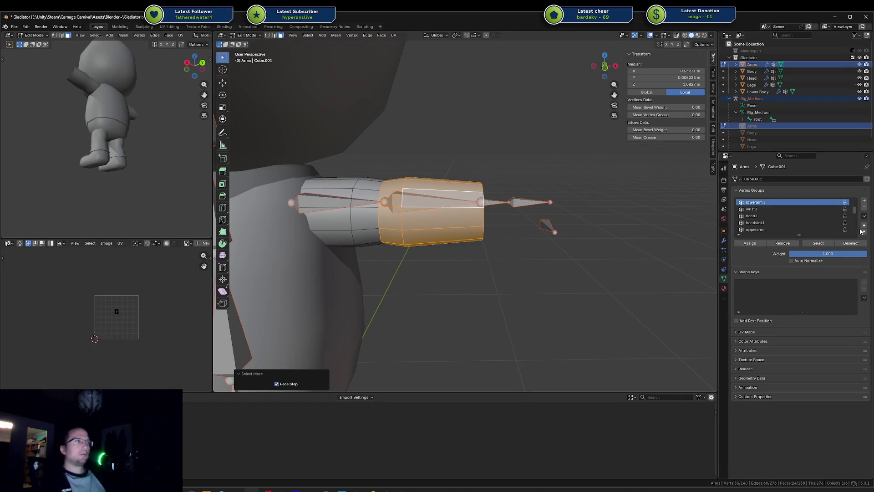
left_click(750, 244)
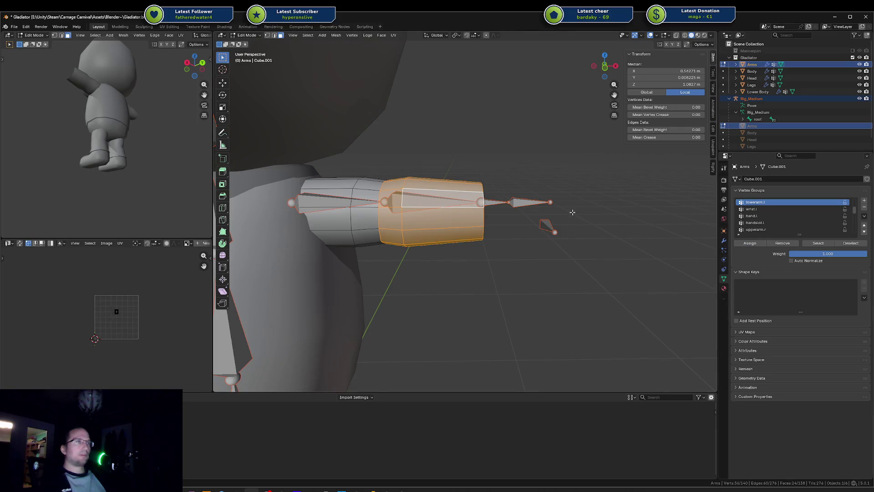
key("h")
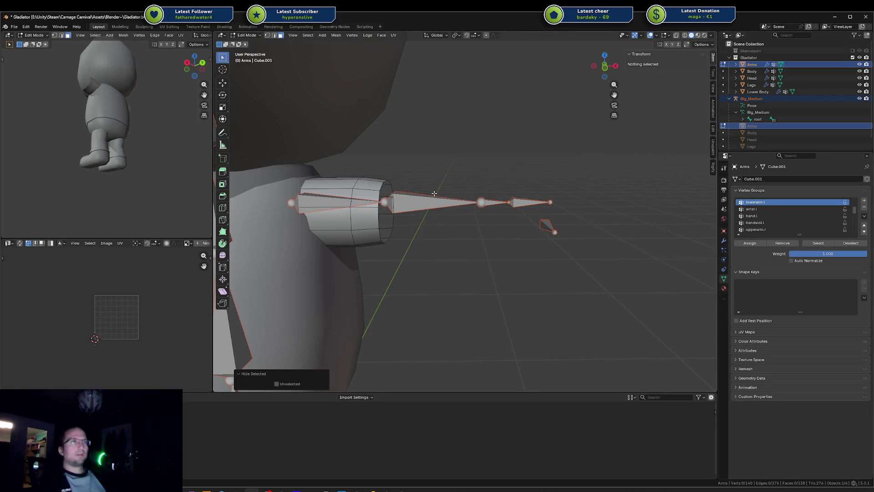
Activate upperarm.l, select the remaining upper-arm faces, then reveal the hidden arm faces
key("ctrl+Tab")
left_click(336, 204, "ctrl")
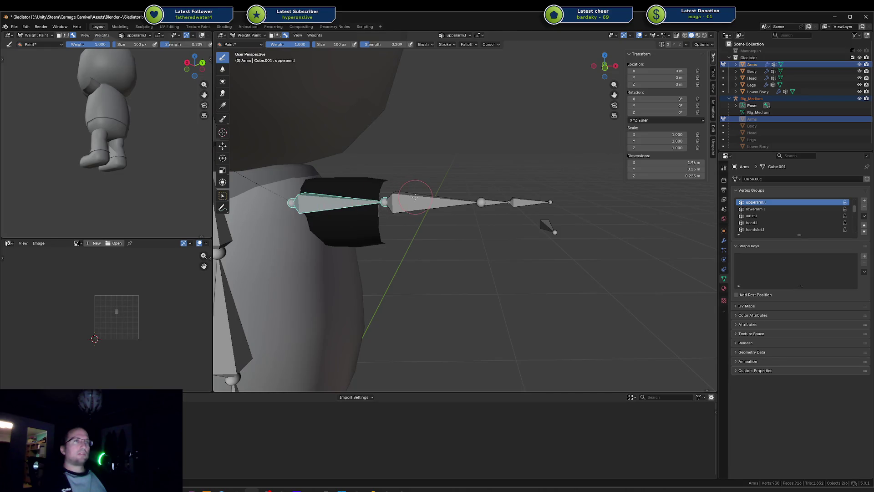
key("Tab")
key("a")
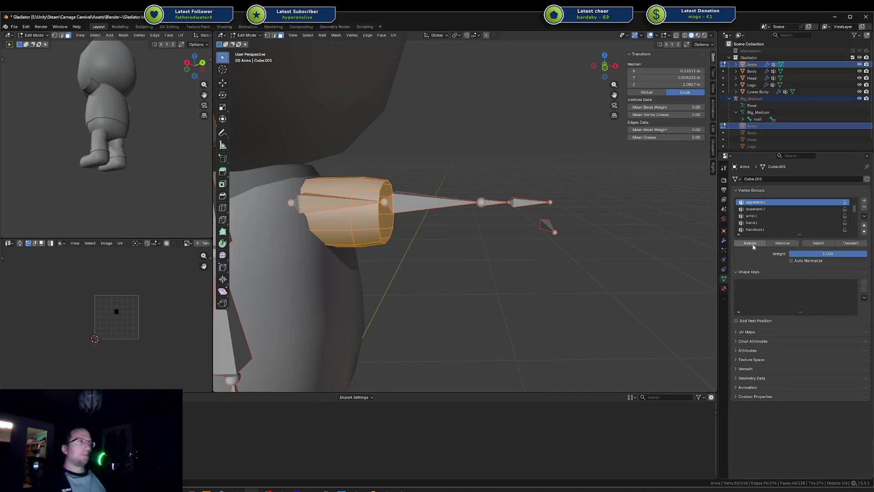
key("alt+h")
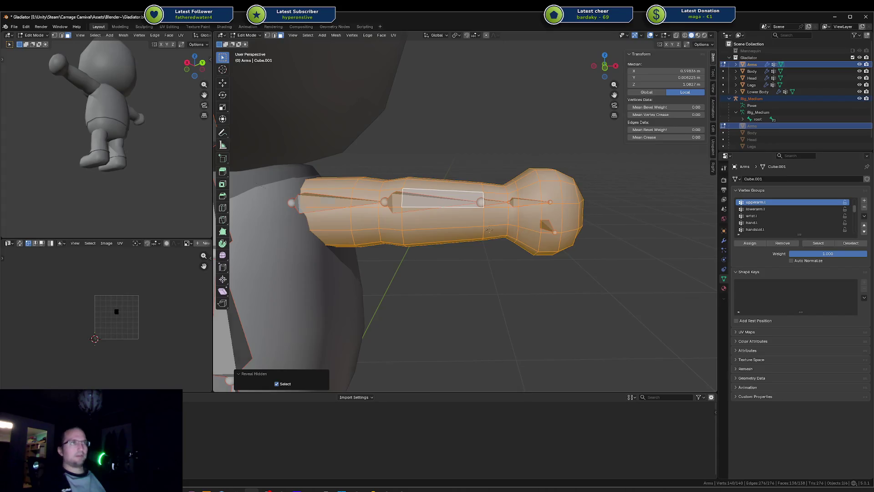
left_click(405, 204, "alt")
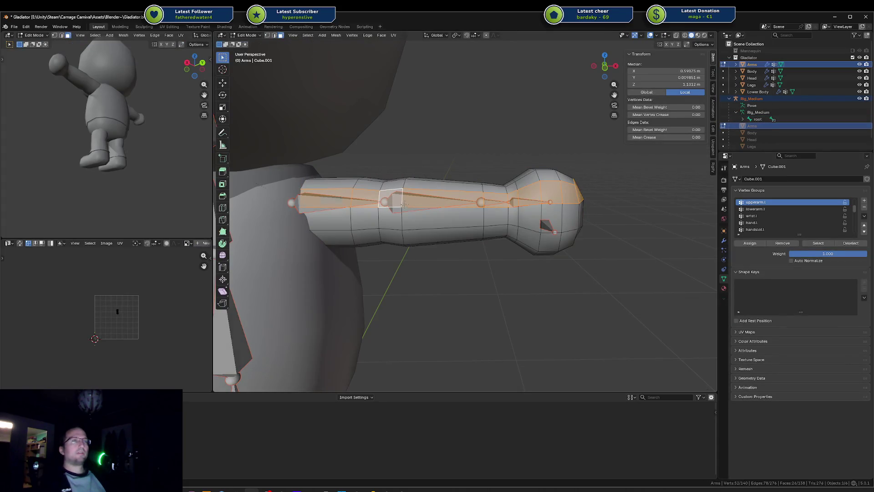
Rotate the forearm bone around Z in Weight Paint to preview the lowerarm.l weights
key("Tab")
left_click(546, 223, "ctrl")
key("r")
key("z")
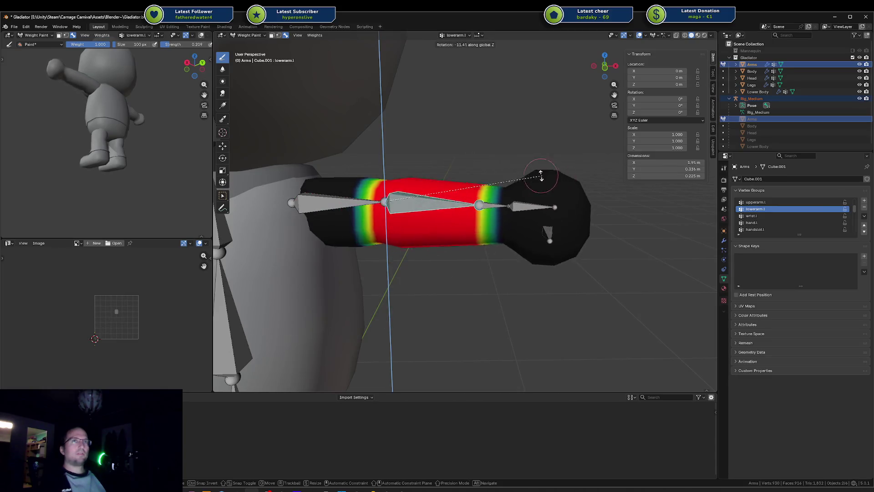
Test-rotate the wrist bone around Z to check the wrist.l weights
key("Escape")
left_click(524, 202, "ctrl")
key("r")
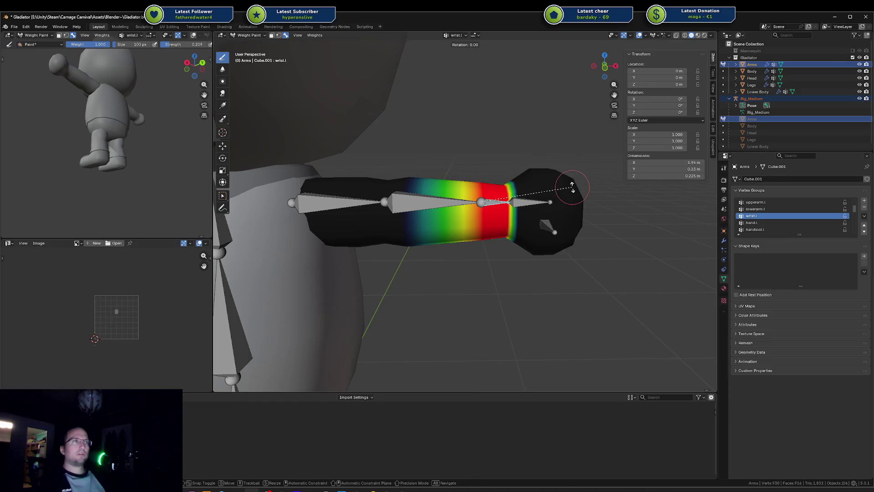
key("z")
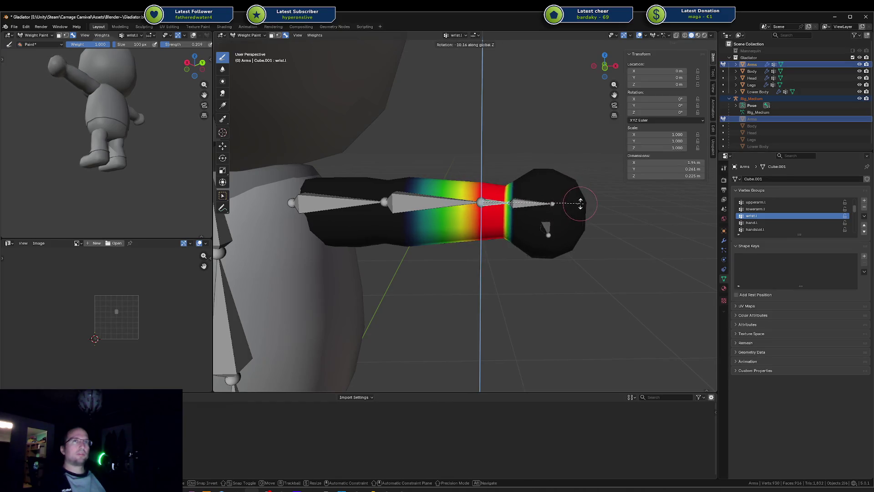
Test-rotate the hand bone around Z, cancel back to rest pose, and save Gladiator.blend
key("Escape")
left_click(531, 202, "ctrl")
key("r")
key("z")
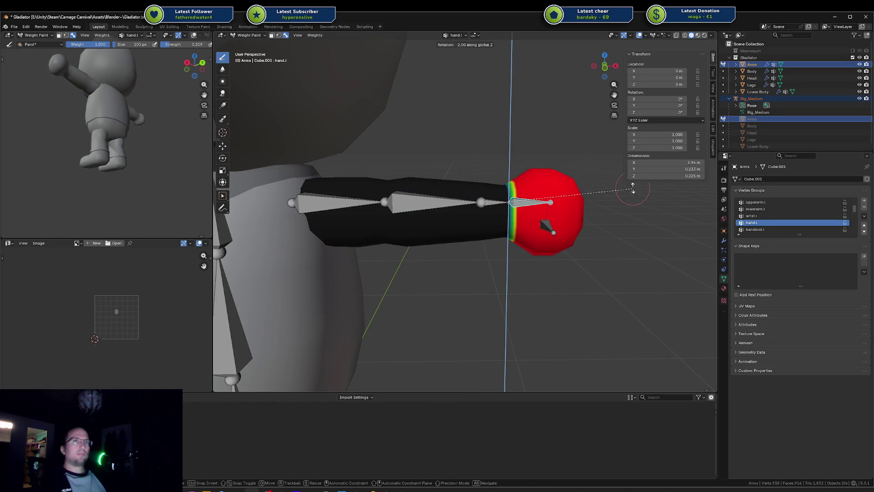
key("Escape")
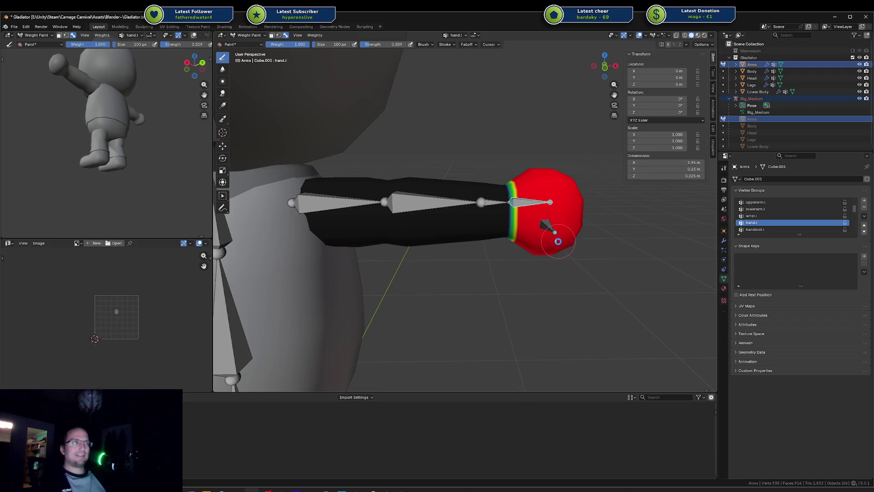
key("ctrl+s")
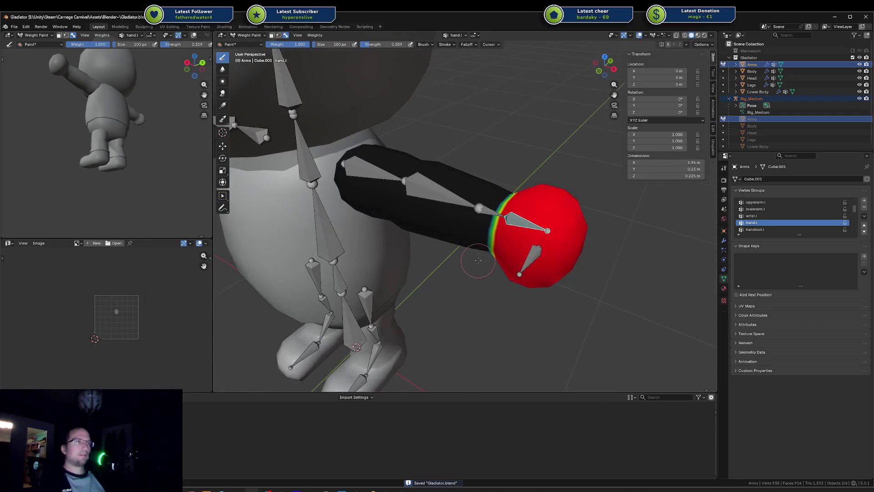
Take the arm mesh from Edit Mode into Weight Paint mode, briefly checking wireframe
key("Tab")
key("shift+z")
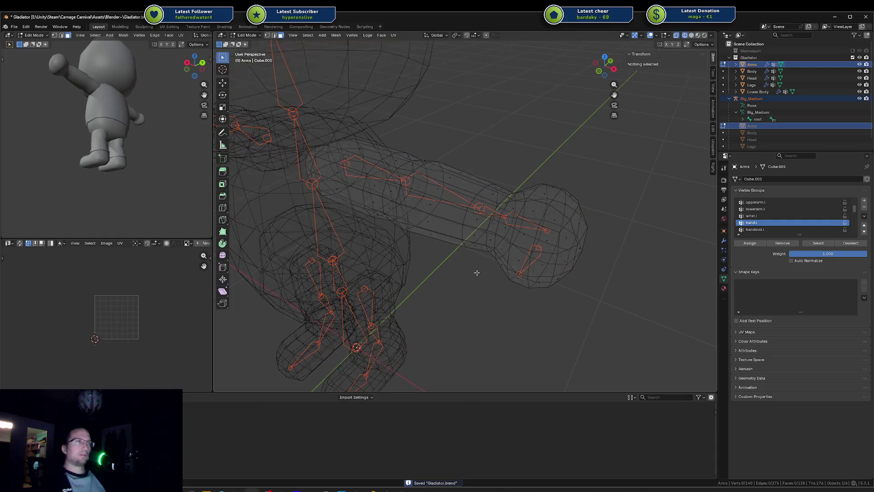
key("shift+z")
key("Tab")
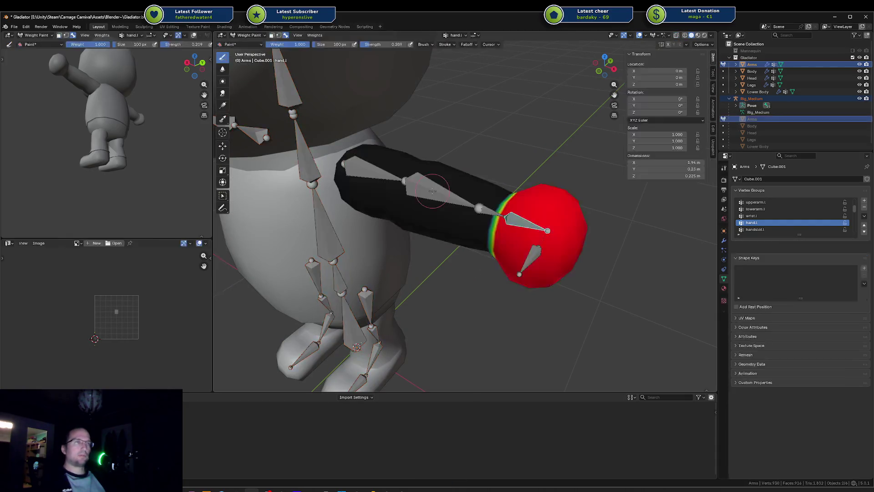
key("Tab")
key("ctrl+Tab")
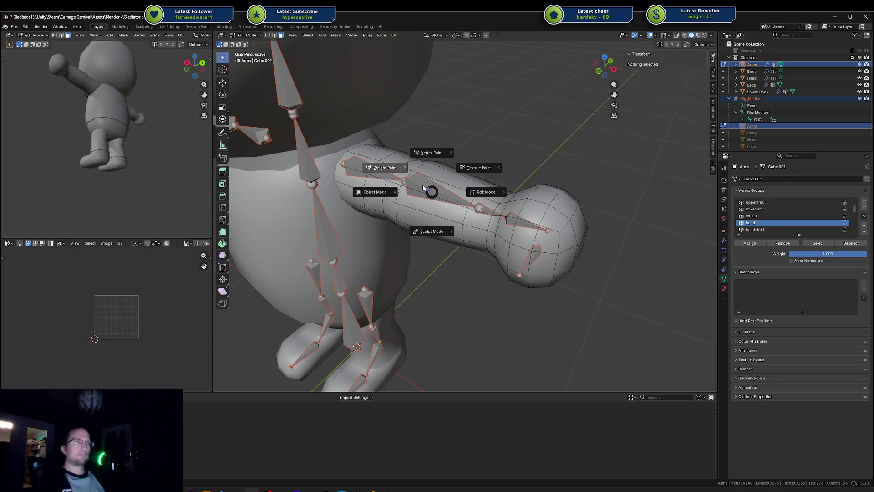
left_click(423, 188)
Return the arm to Object Mode and save Gladiator.blend
key("ctrl+Tab")
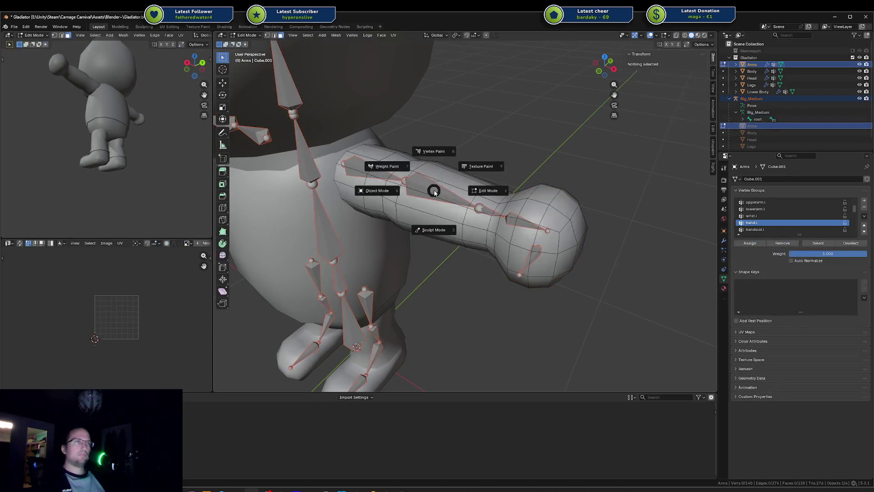
left_click(431, 193)
key("ctrl+s")
scroll(434, 202, "down", 6)
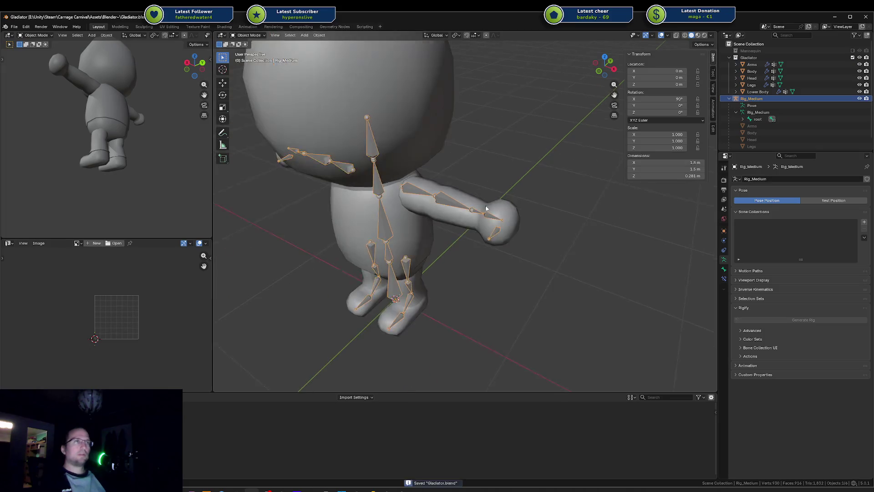
In Pose Mode, bend lowerarm.l around Z, cancel back to T-pose, and save
key("Tab")
key("ctrl+Tab")
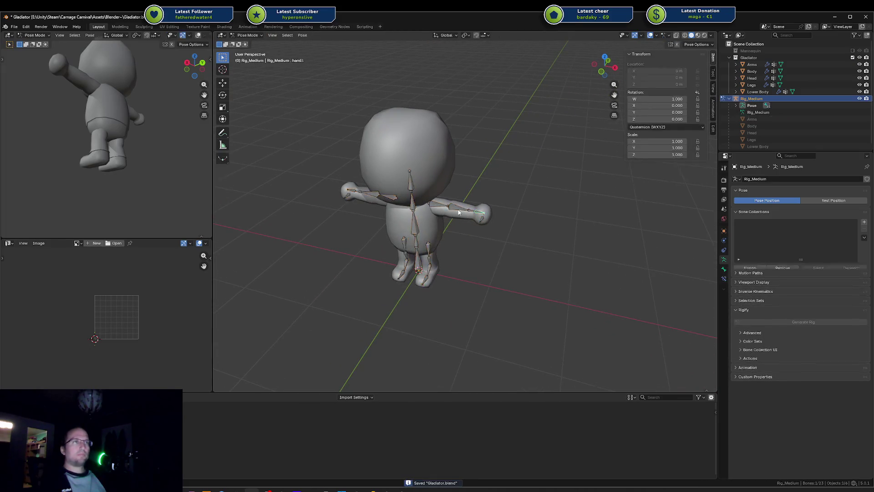
left_click(458, 208)
key("r")
key("z")
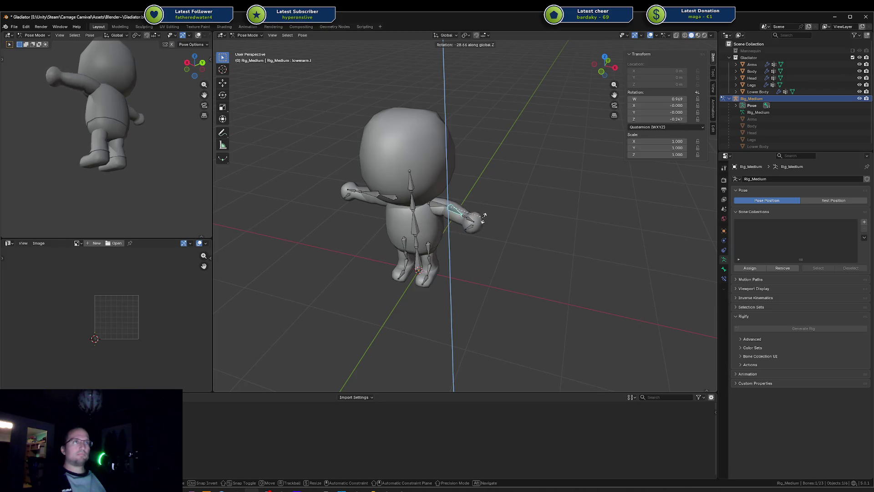
key("Escape")
key("ctrl+s")
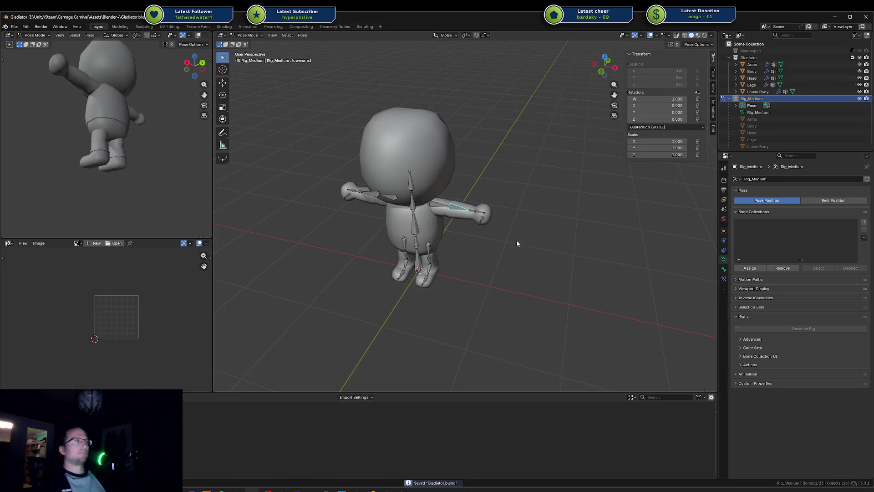
Collapse the Gladiator collection, select the hips bone, and return Rig_Medium to Object Mode
left_click(517, 239)
left_click(730, 58)
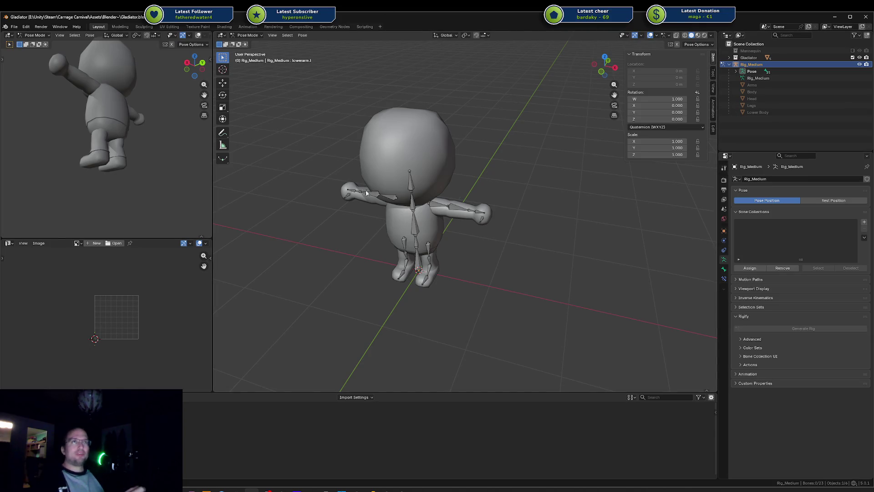
mouse_move(367, 193)
left_mouse_down()
mouse_move(430, 183)
mouse_move(431, 171)
mouse_move(439, 192)
left_mouse_up()
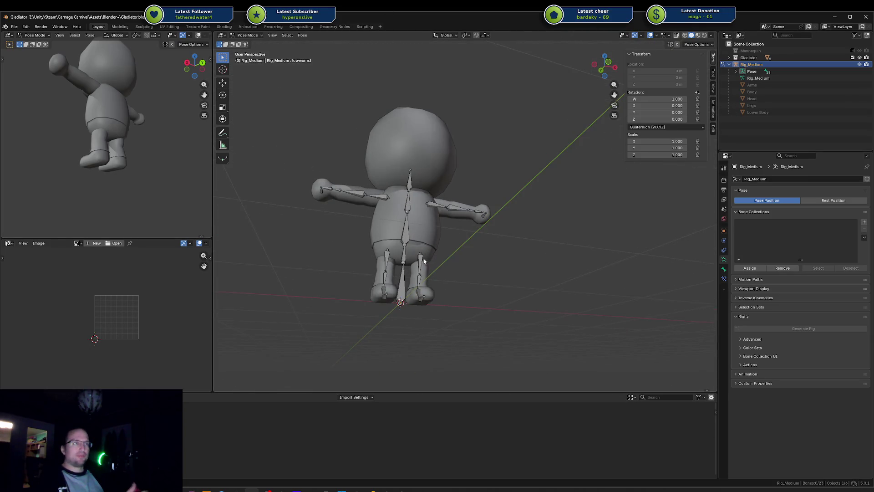
left_click(409, 257)
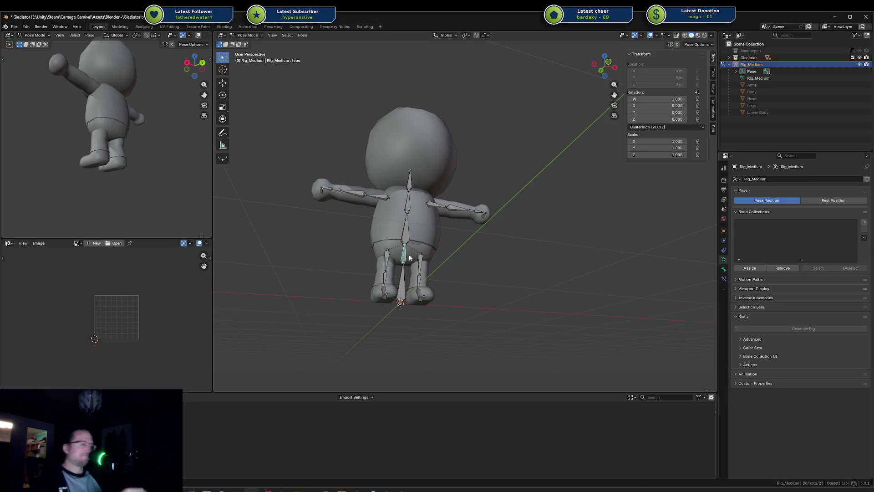
key("Tab")
key("ctrl+Tab")
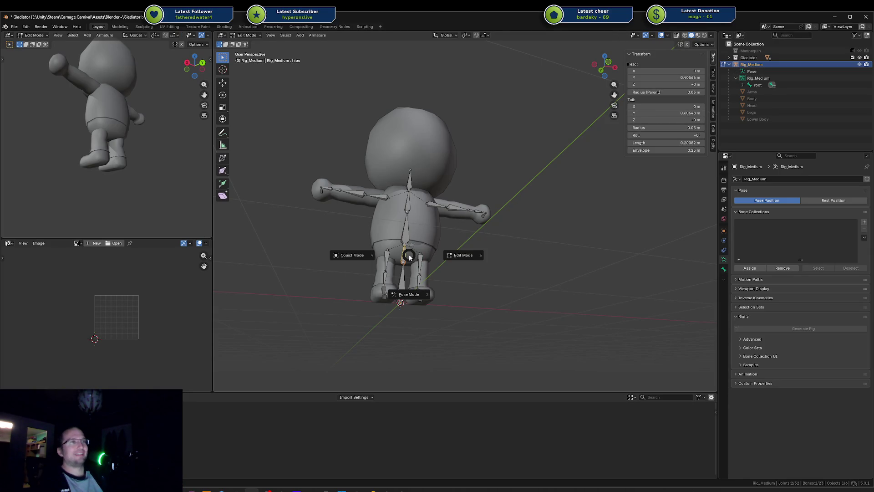
left_click(392, 253)
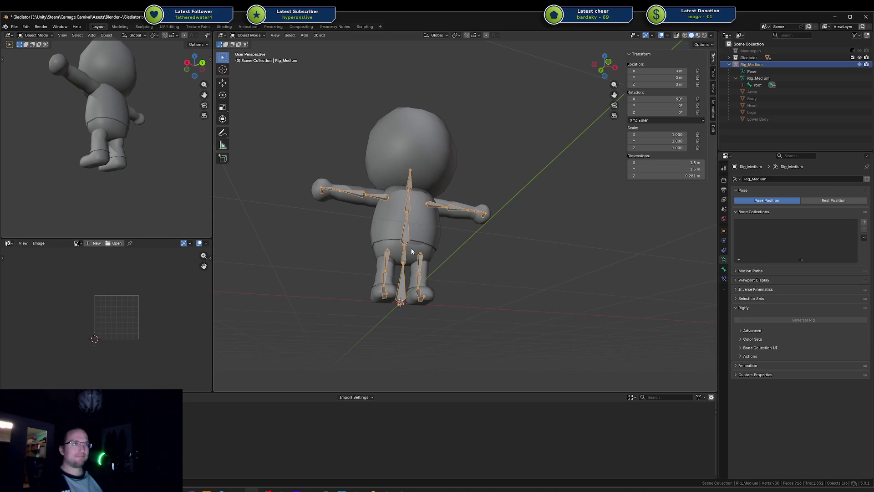
Temporarily hide the Lower Body, Legs and Head meshes to inspect the rig, then restore them
left_click(413, 251)
left_click(425, 269, "shift")
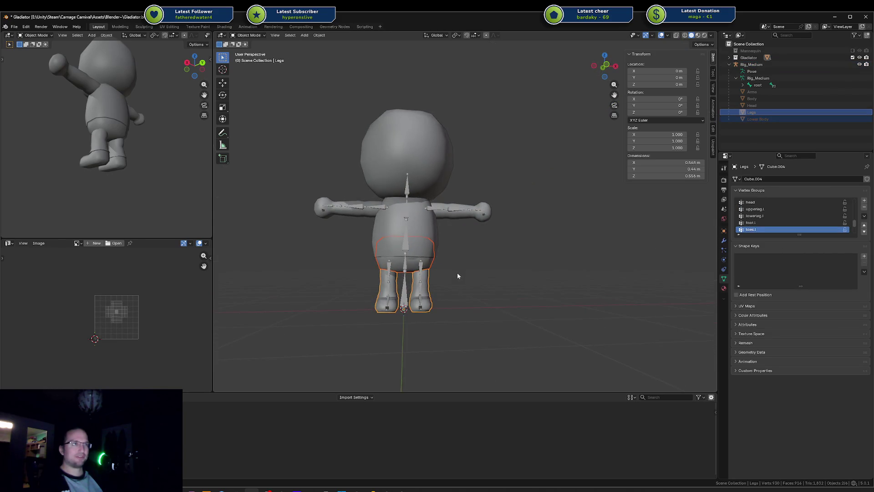
key("h")
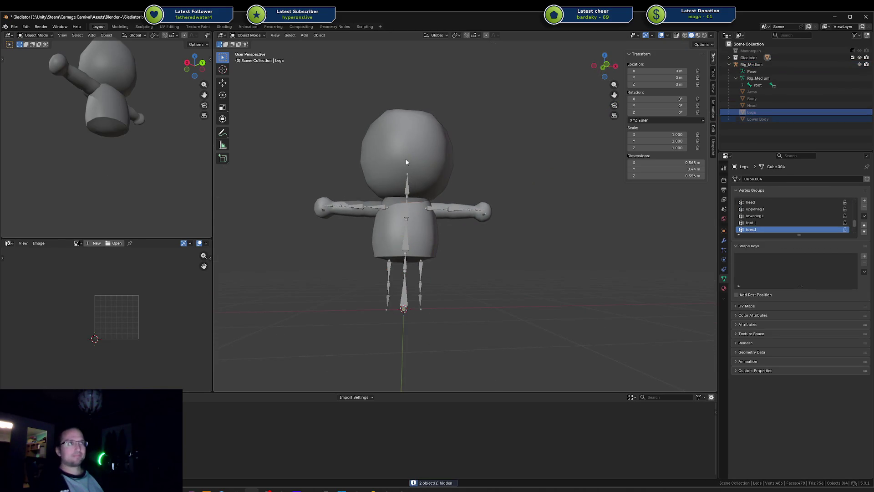
left_click(409, 160)
key("h")
mouse_move(484, 167)
left_mouse_down()
mouse_move(440, 175)
mouse_move(446, 165)
mouse_move(420, 187)
mouse_move(440, 185)
left_mouse_up()
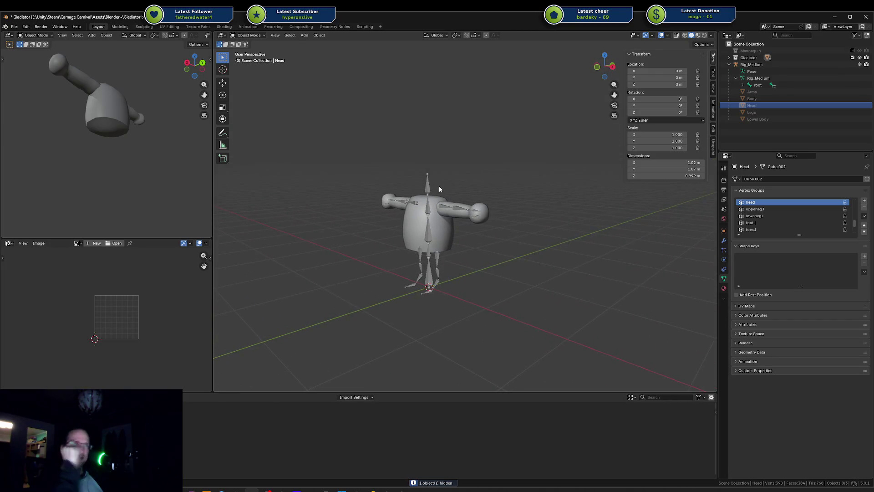
key("ctrl+z")
key("ctrl+z")
key("ctrl+z")
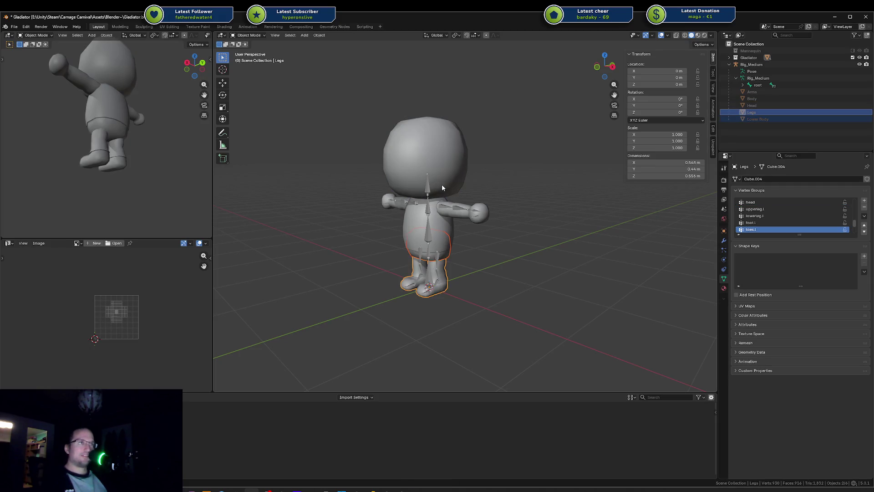
left_click(491, 239)
Save Gladiator.blend, collapse Rig_Medium in the outliner, and select the Gladiator collection
key("ctrl+s")
scroll(518, 237, "up", 6)
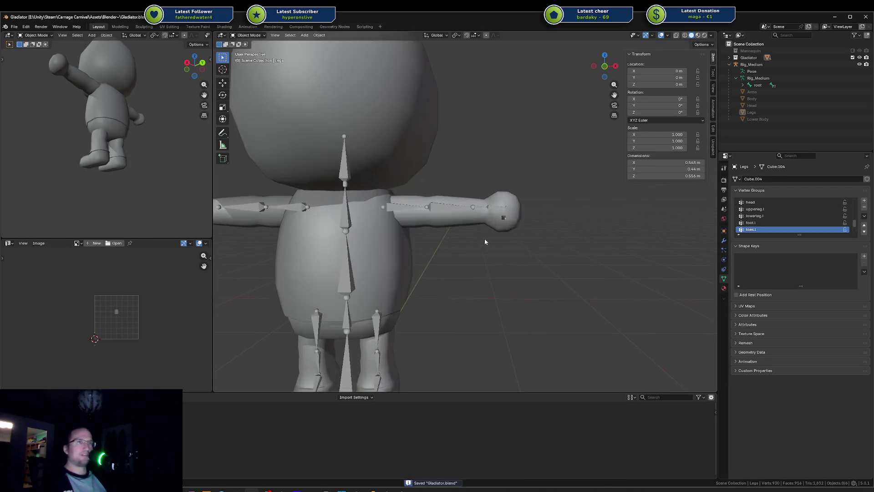
scroll(485, 242, "down", 8)
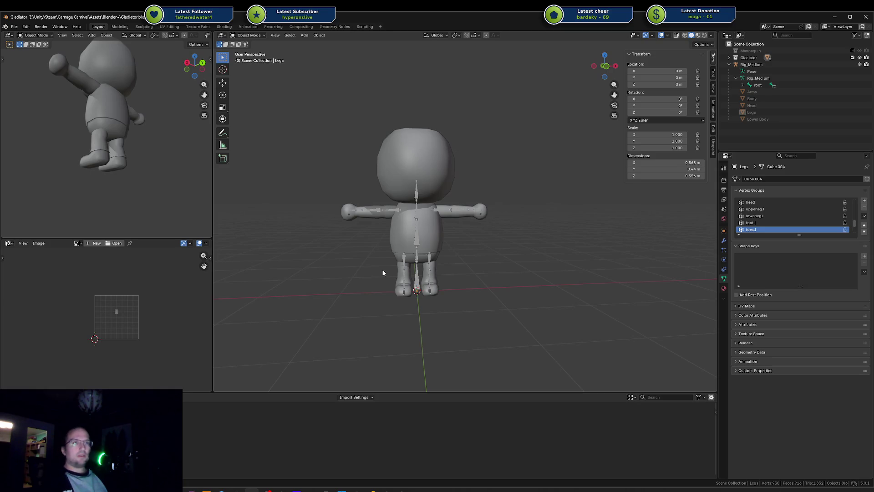
mouse_move(520, 264)
left_mouse_down()
mouse_move(419, 266)
mouse_move(479, 268)
mouse_move(547, 246)
left_mouse_up()
key("ctrl+s")
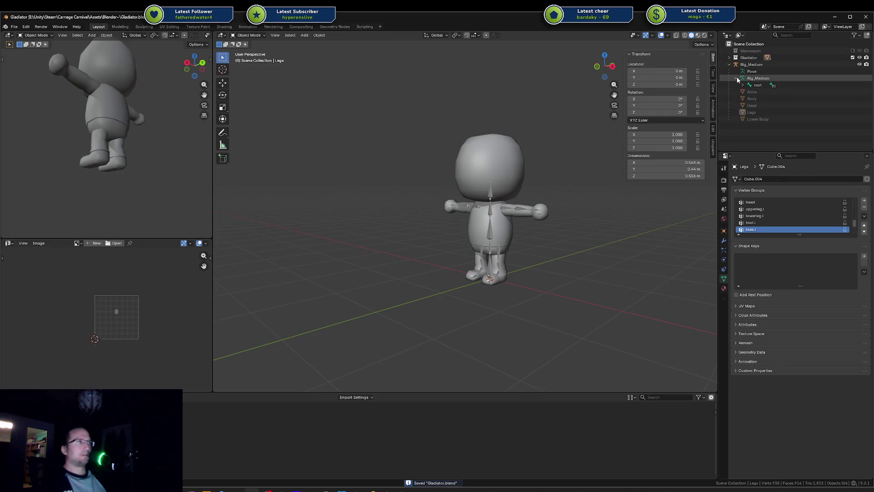
left_click(737, 78)
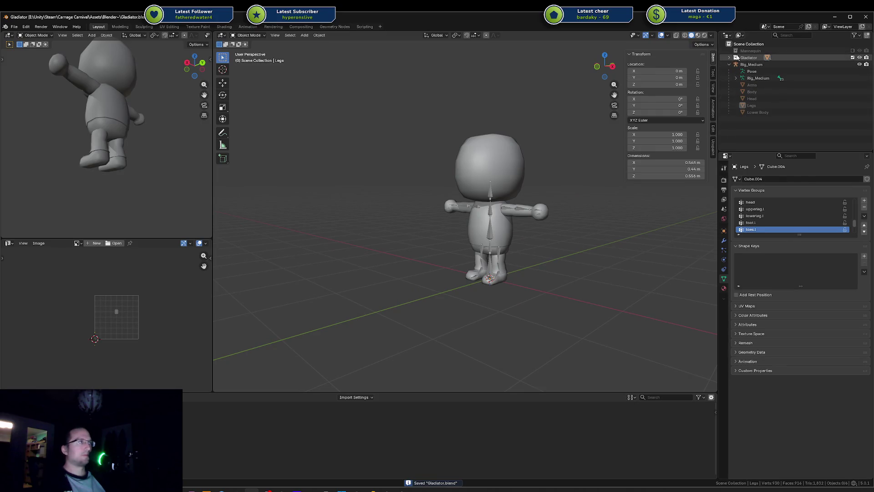
left_click(730, 58)
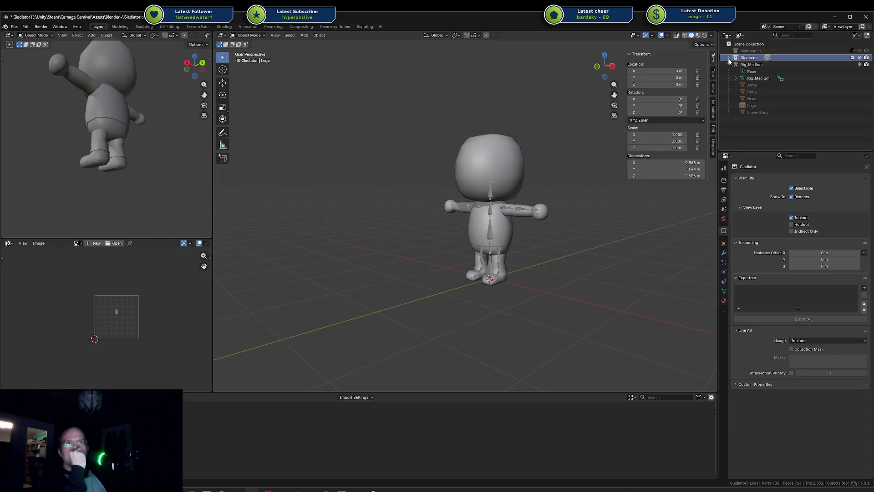
Add an FBX exporter to the Gladiator collection using the 'unity active collection' preset
key("ctrl+s")
mouse_move(582, 190)
left_mouse_down()
mouse_move(562, 218)
mouse_move(613, 200)
left_mouse_up()
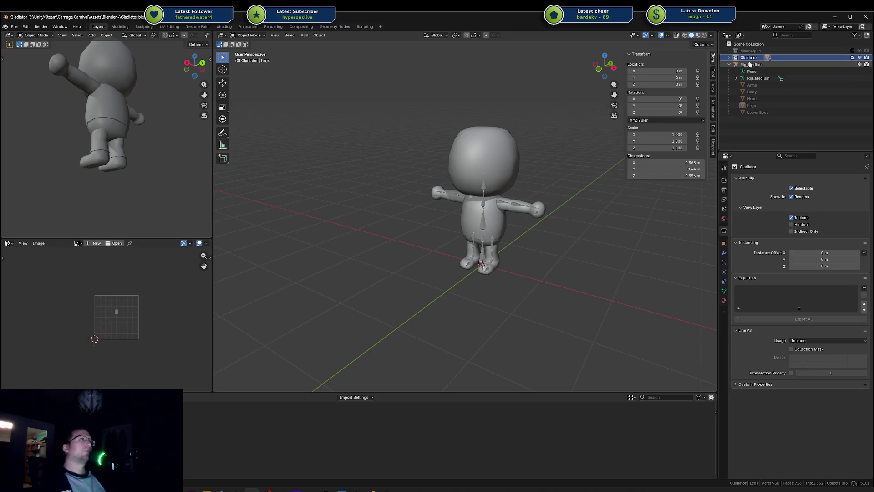
left_click(864, 288)
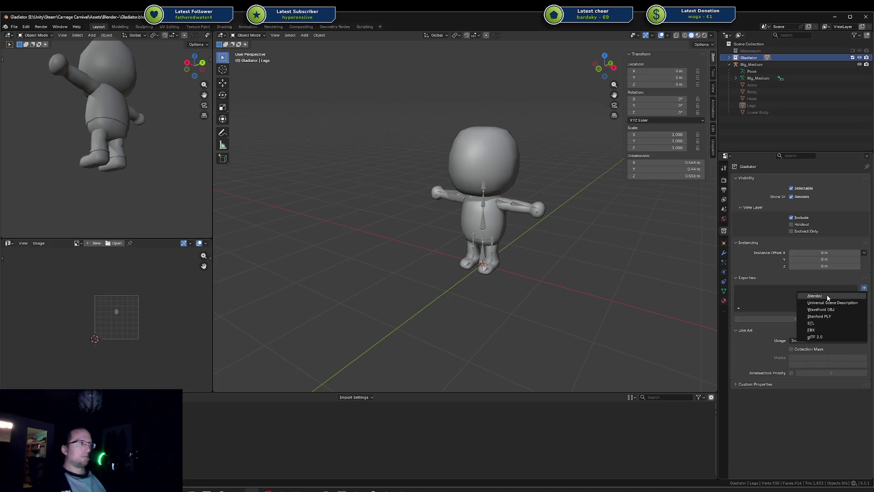
left_click(815, 330)
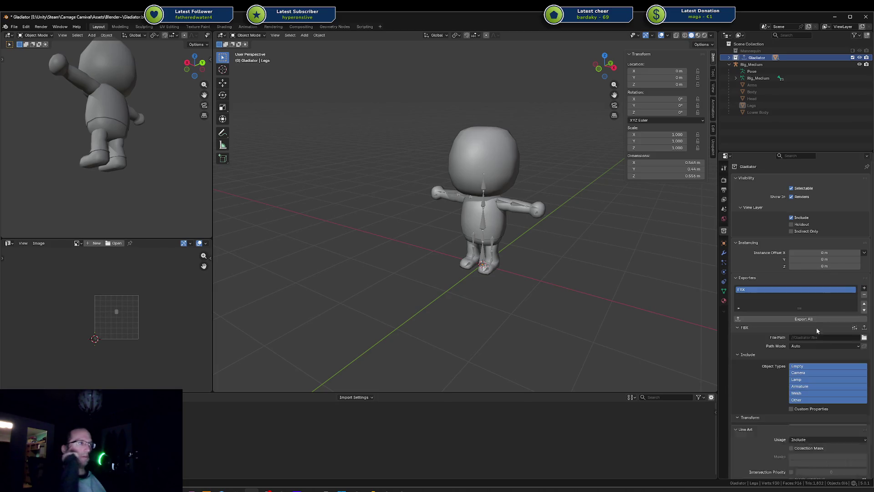
left_click(855, 327)
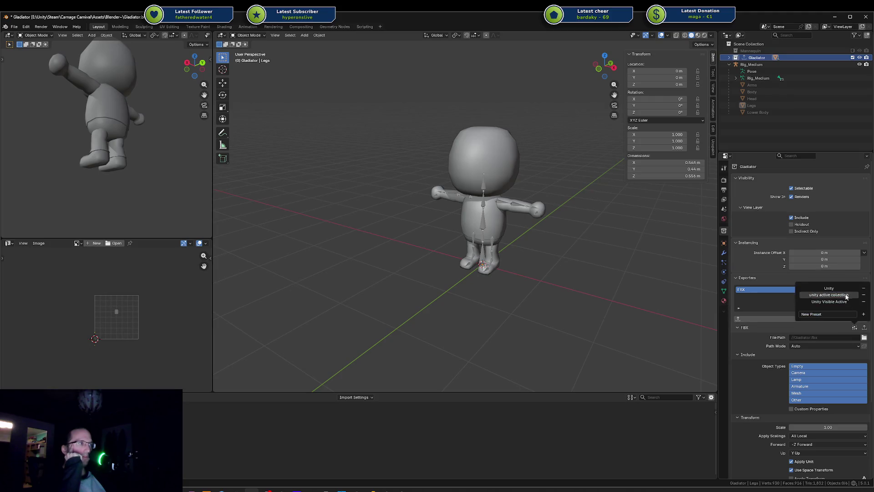
left_click(846, 295)
Set the export file path to // and browse for the export folder
left_click(812, 338)
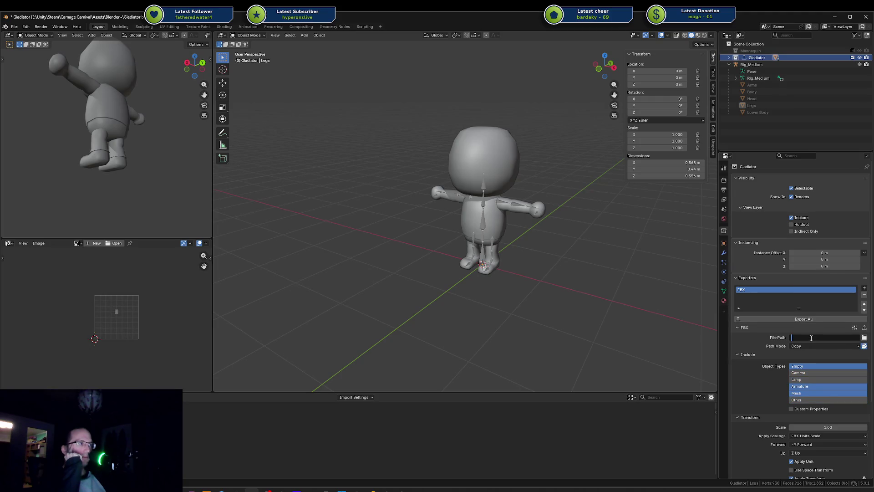
type("//")
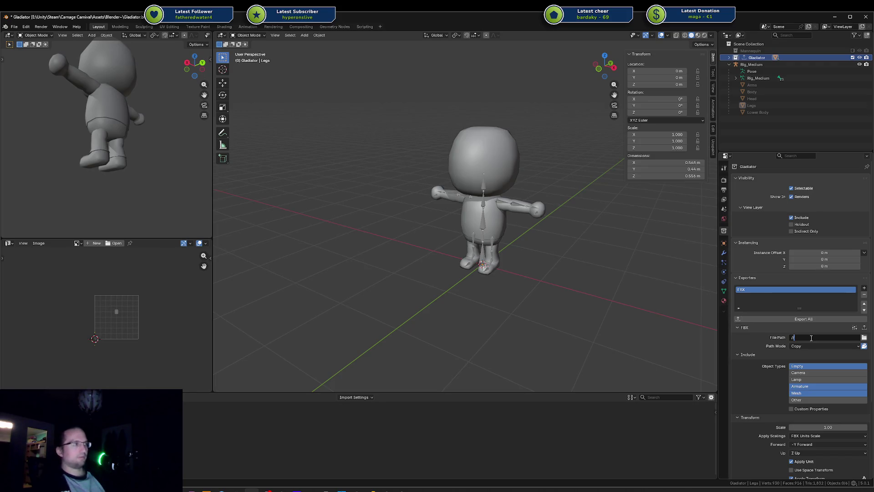
left_click(864, 337)
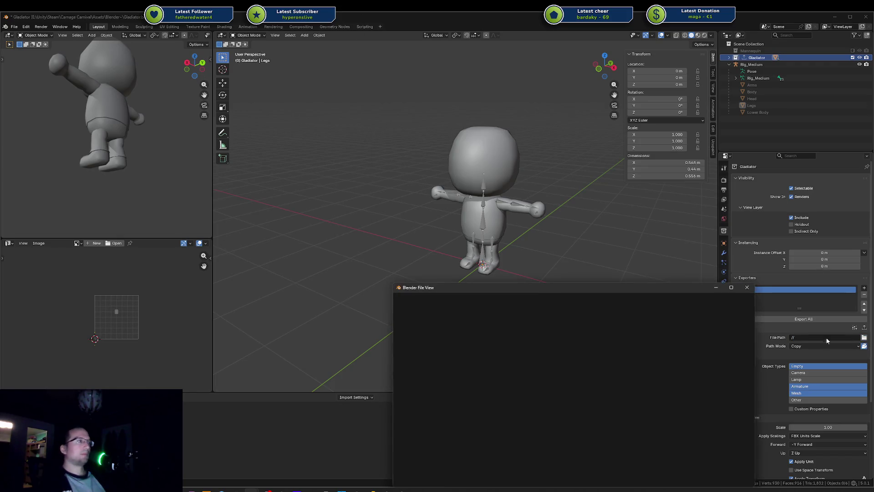
Browse the file browser through the KayKit folders and into the Unity Game assets folder
left_click_drag(532, 292, 492, 268)
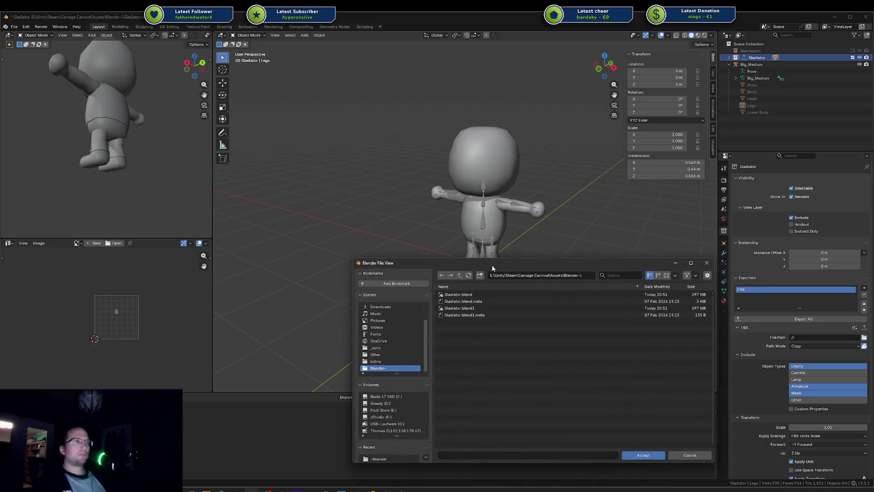
left_click(460, 276)
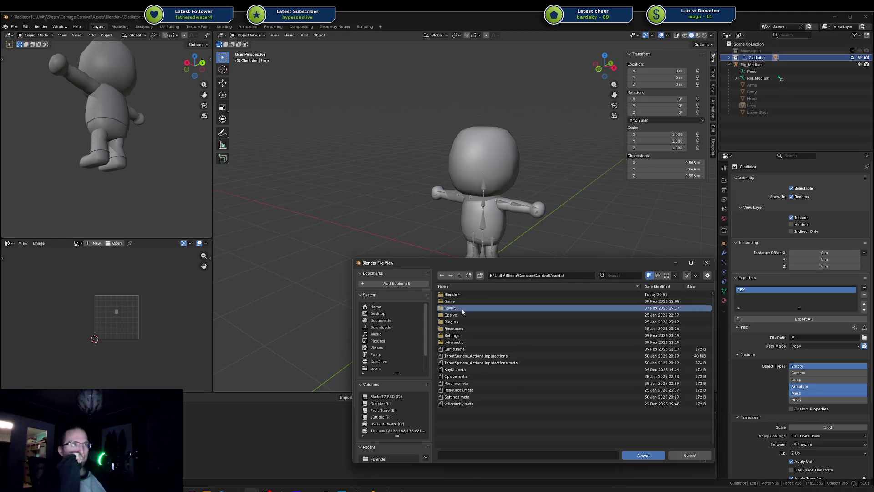
left_click(461, 308)
left_click(463, 294)
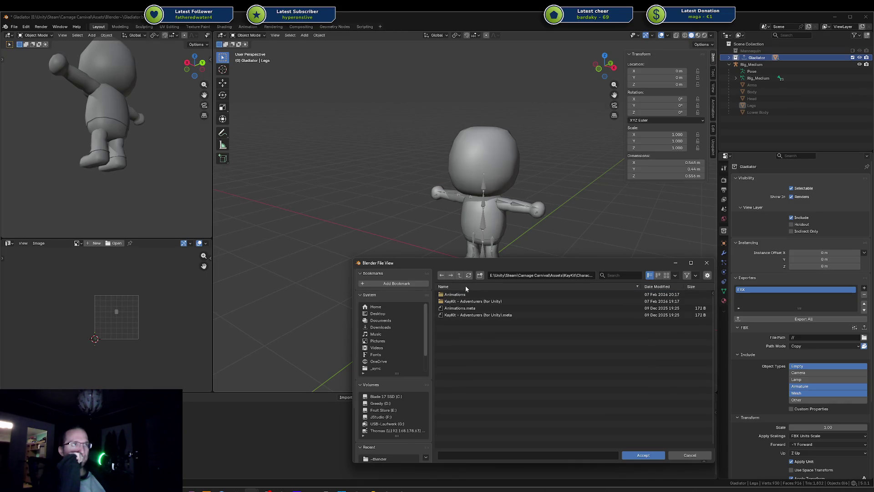
left_click(464, 301)
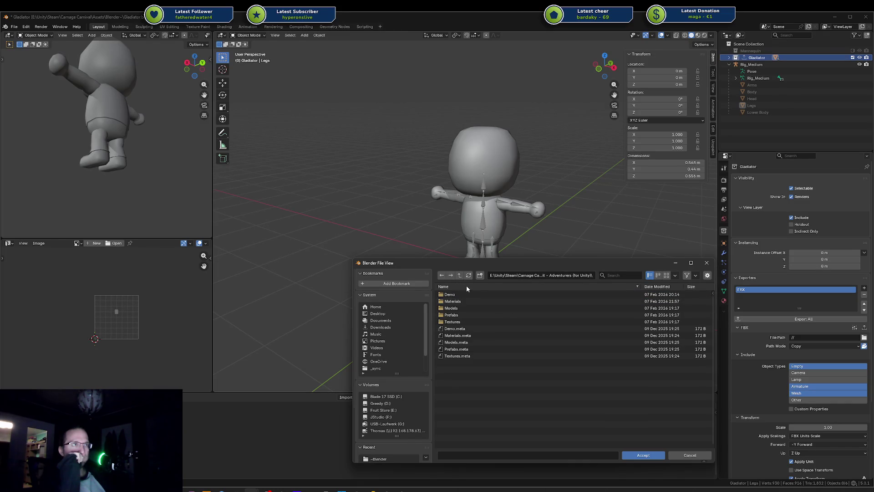
left_click(451, 308)
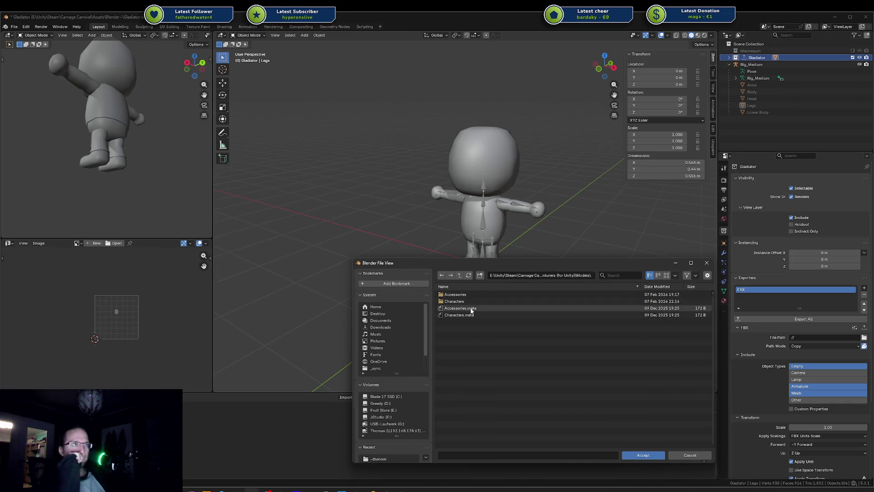
left_click(467, 301)
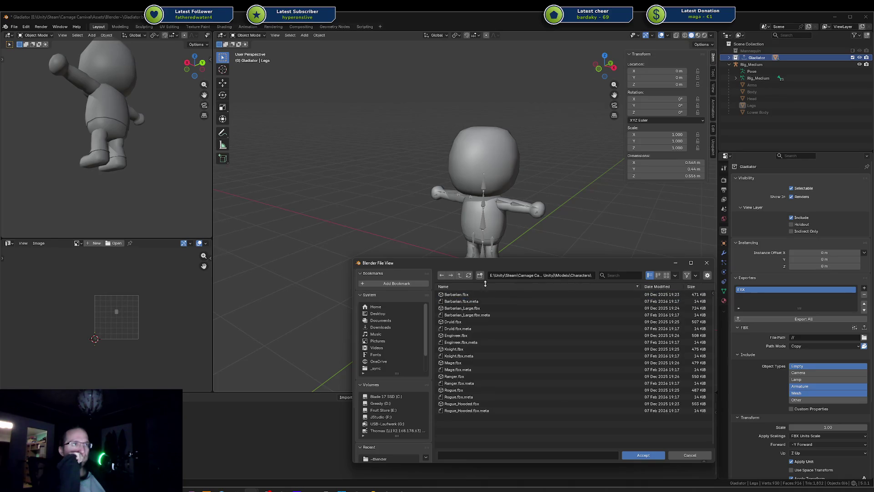
left_click(460, 276)
left_click(460, 275)
left_click(460, 276)
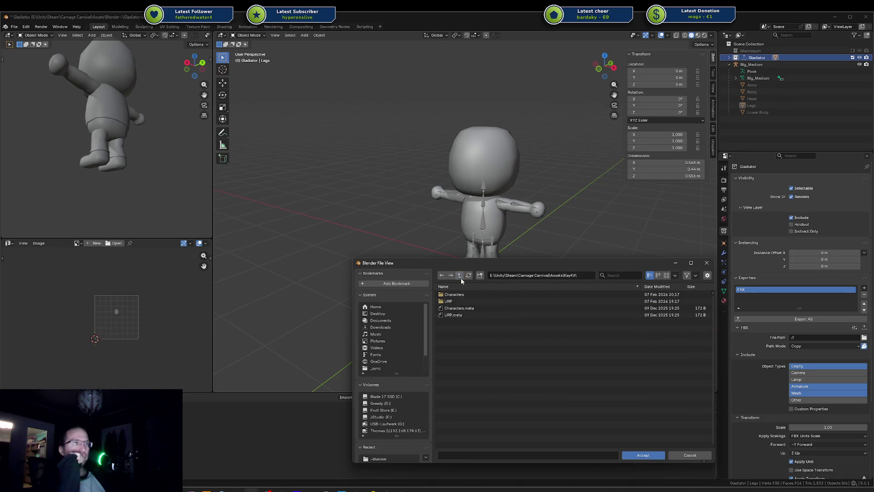
left_click(461, 276)
left_click(462, 300)
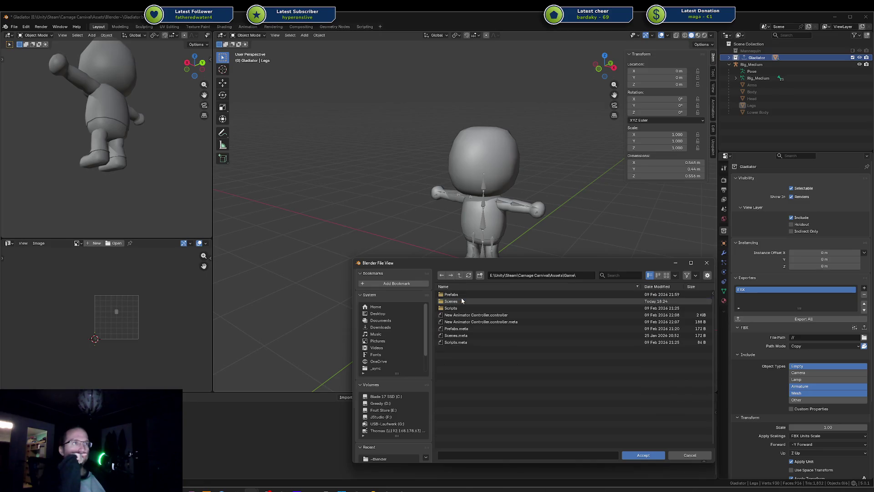
Create a Models folder in Game and a Characters folder inside it, deleting the extra New Folder
left_click(480, 276)
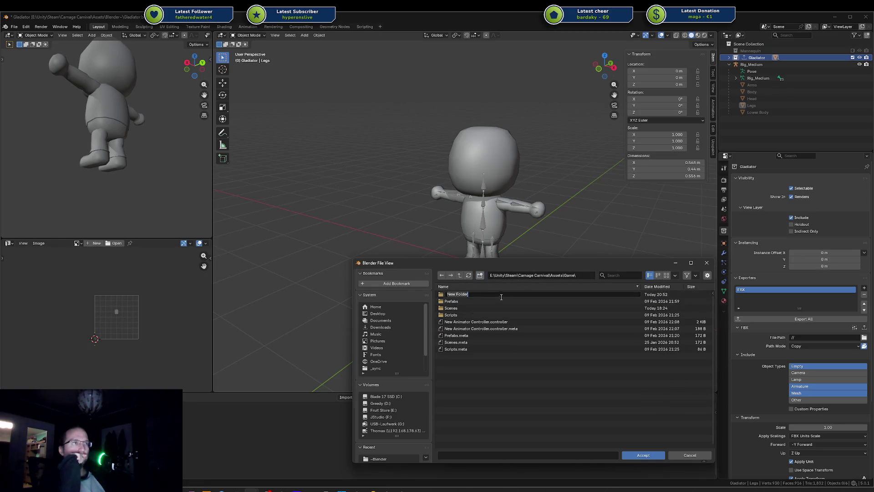
type("Models")
key("Return")
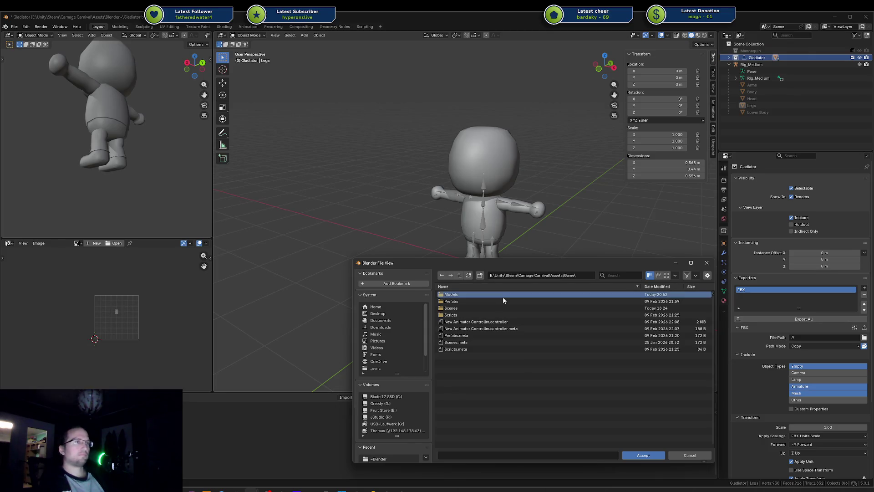
double_click(502, 296)
left_click(480, 275)
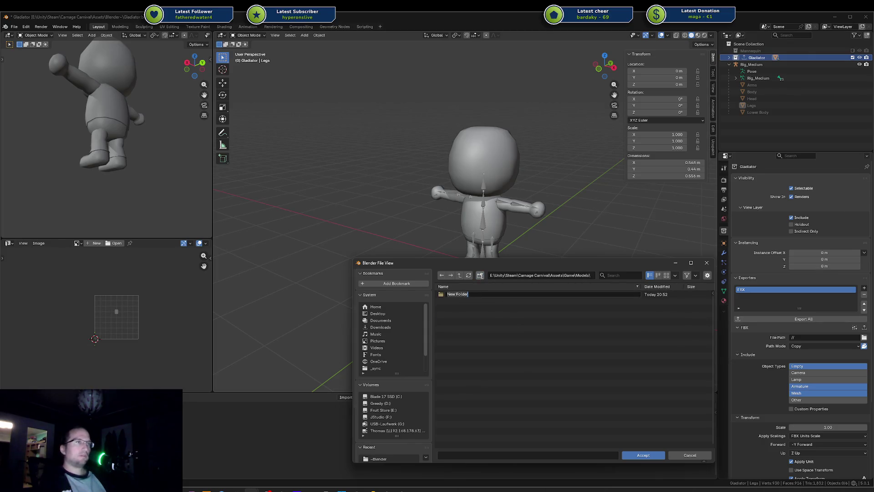
type("Characters")
key("Return")
left_click(480, 275)
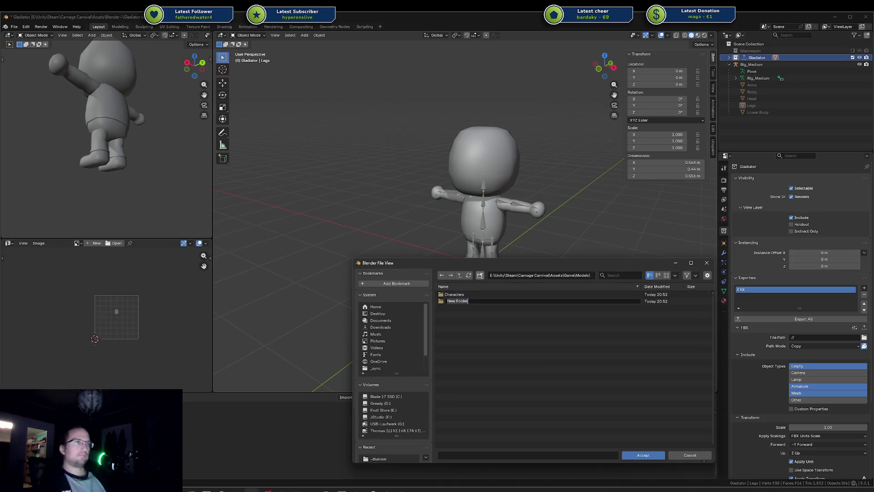
key("Return")
left_click(465, 301)
key("Delete")
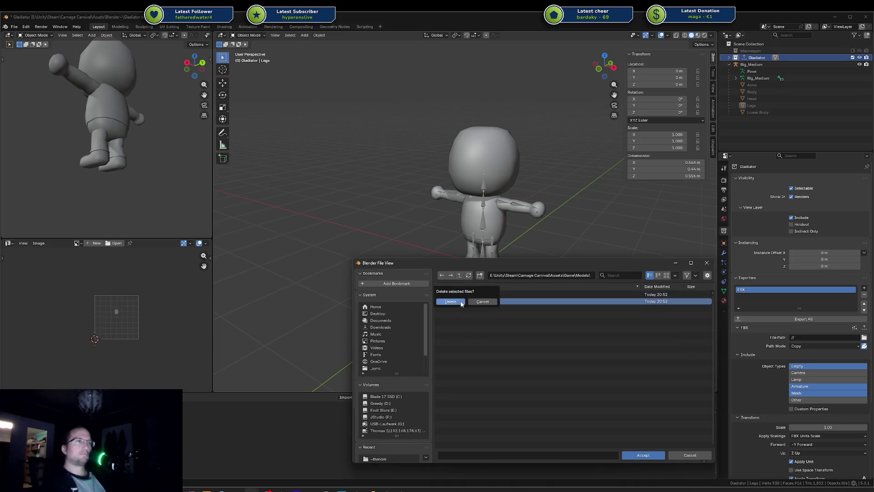
left_click(458, 300)
Open the Characters folder and enter Human Base Model as the export file name
left_click(457, 294)
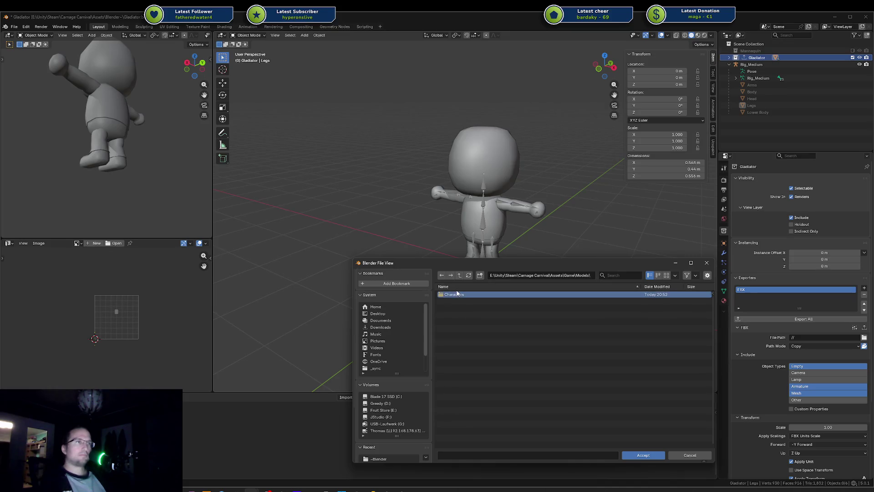
double_click(456, 296)
left_click(474, 455)
type("Basic")
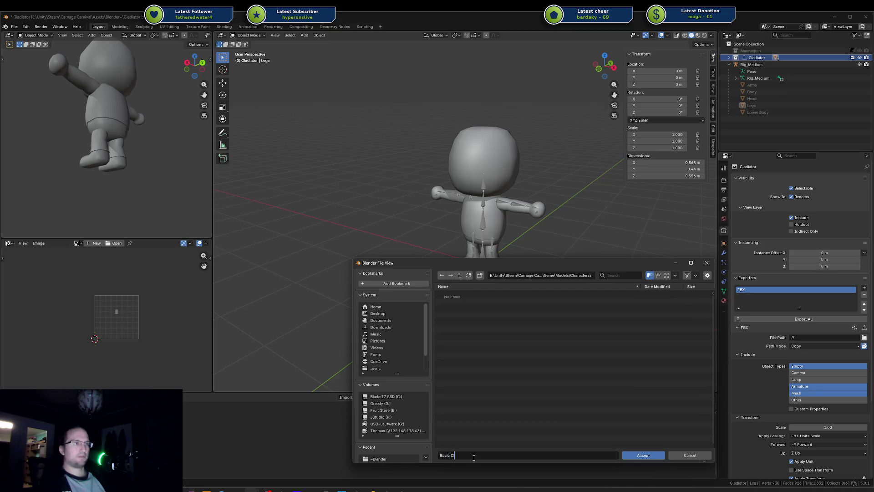
type("Human")
key("ctrl+a")
key("BackSpace")
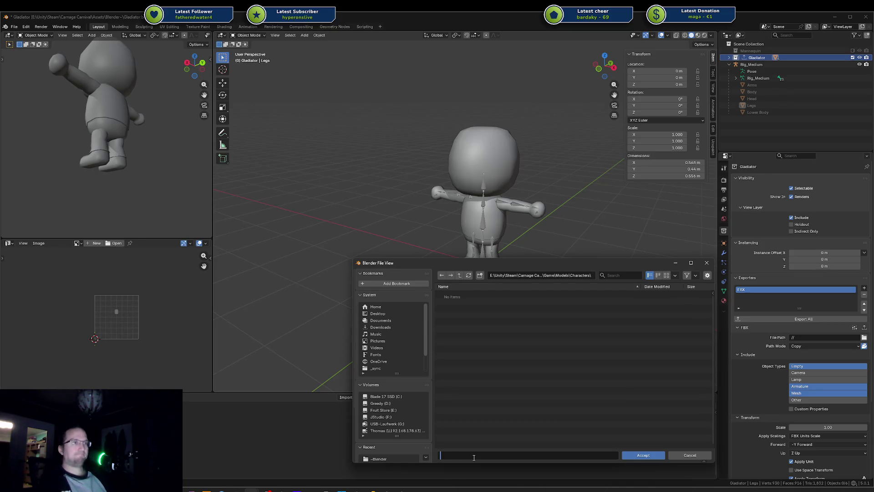
type("el")
key("Return")
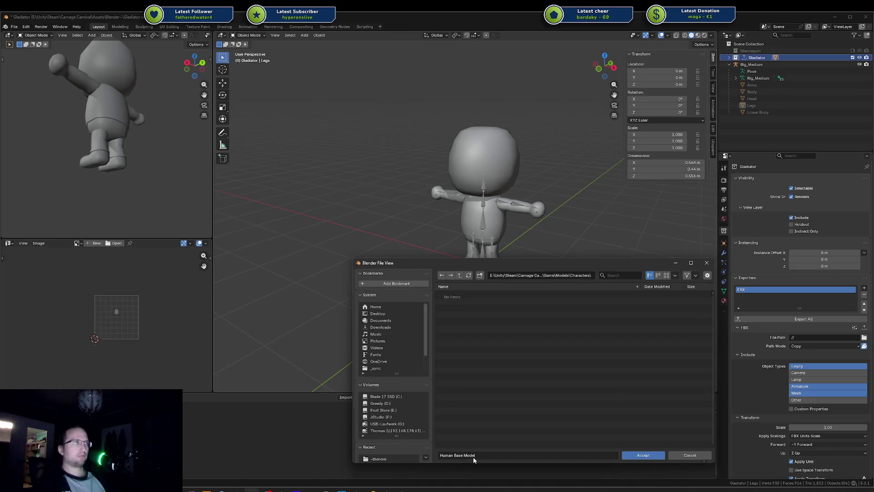
Accept the Characters folder and add the .fbx extension to the export file path
left_click(643, 456)
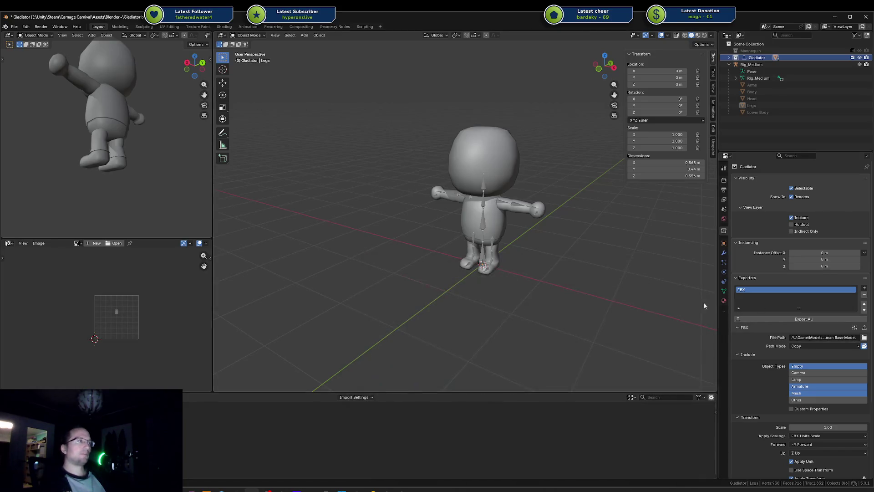
left_click(813, 318)
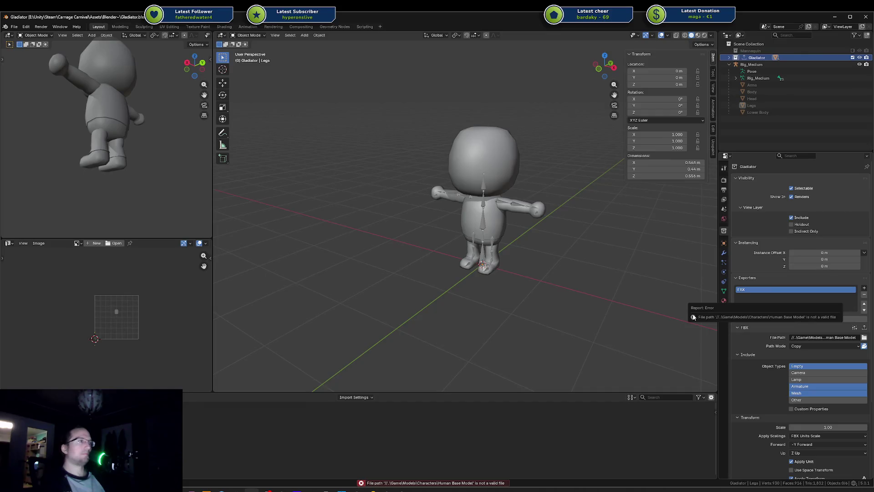
left_click(813, 337)
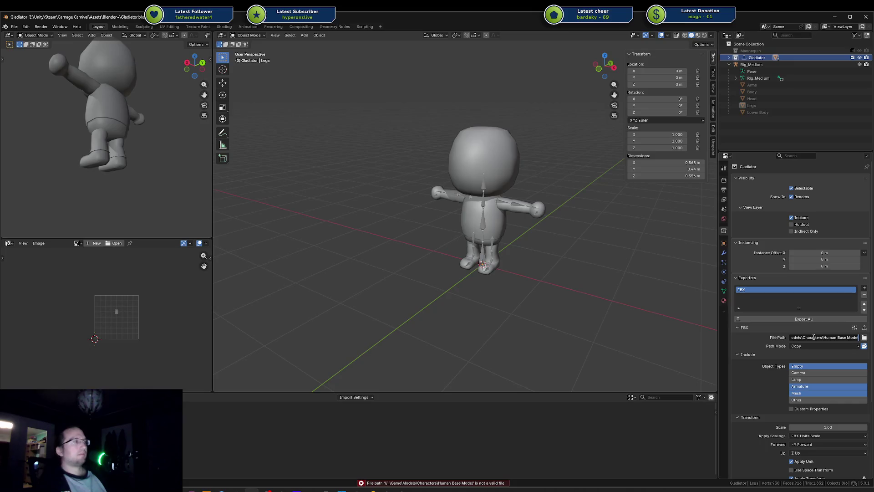
type(".fbx")
key("Return")
Save the Gladiator blend file, export the Gladiator collection as FBX, and switch to Unity
key("ctrl+s")
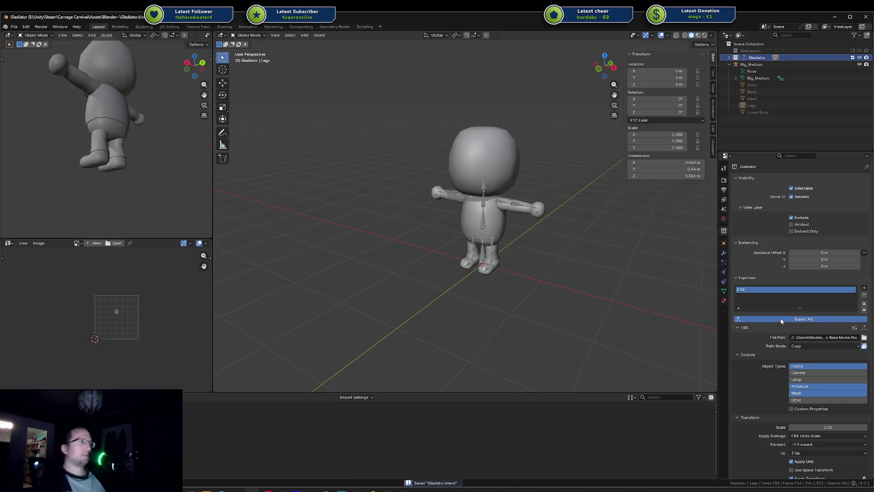
left_click(781, 320)
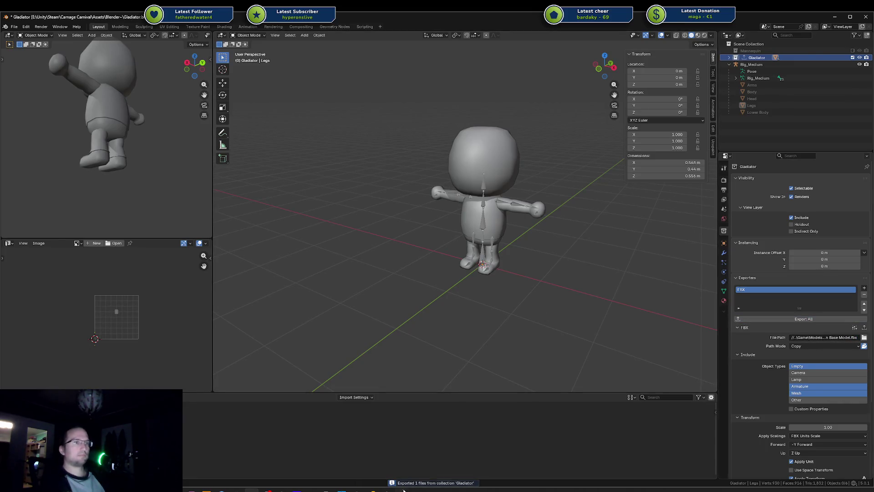
mouse_move(401, 489)
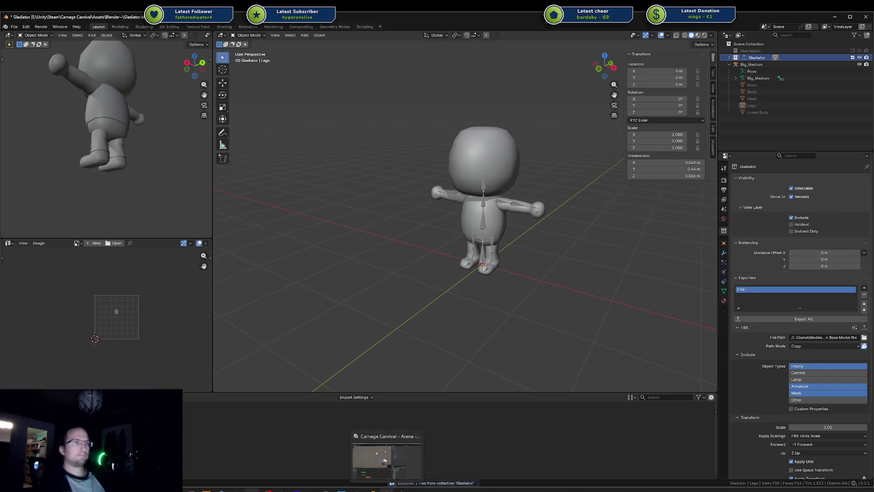
left_click(387, 489)
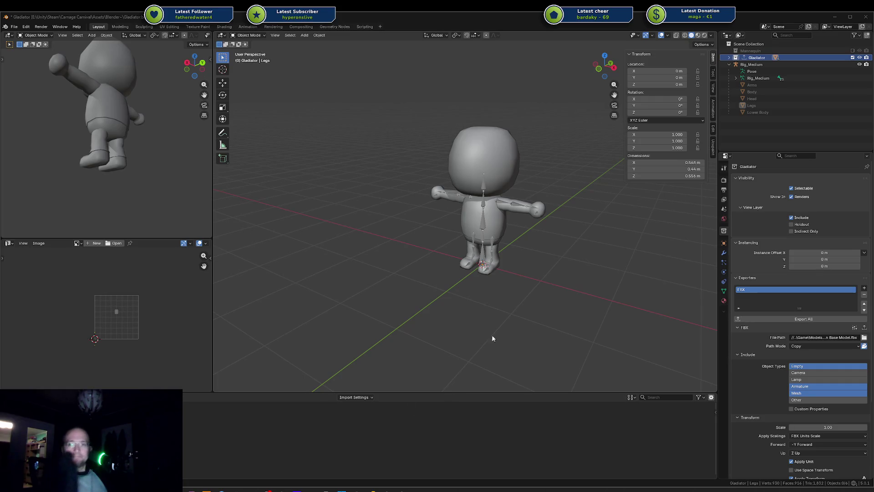
left_click_drag(333, 312, 348, 325)
mouse_move(396, 489)
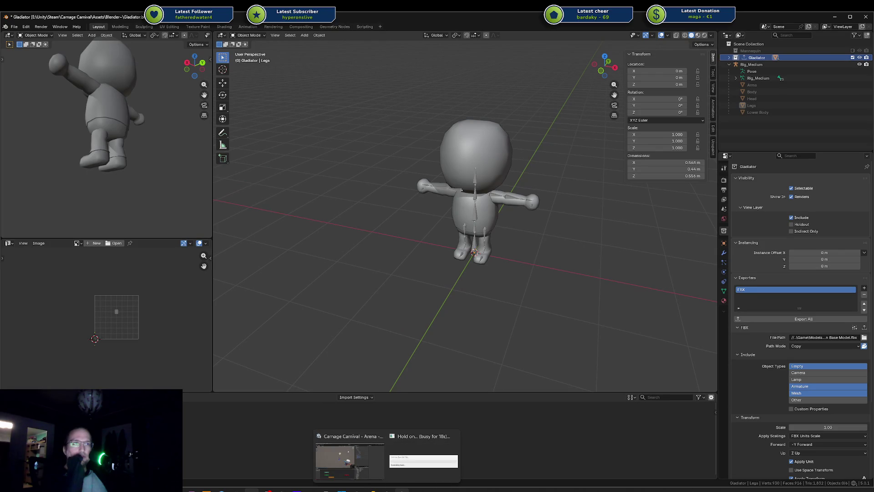
left_click(362, 466)
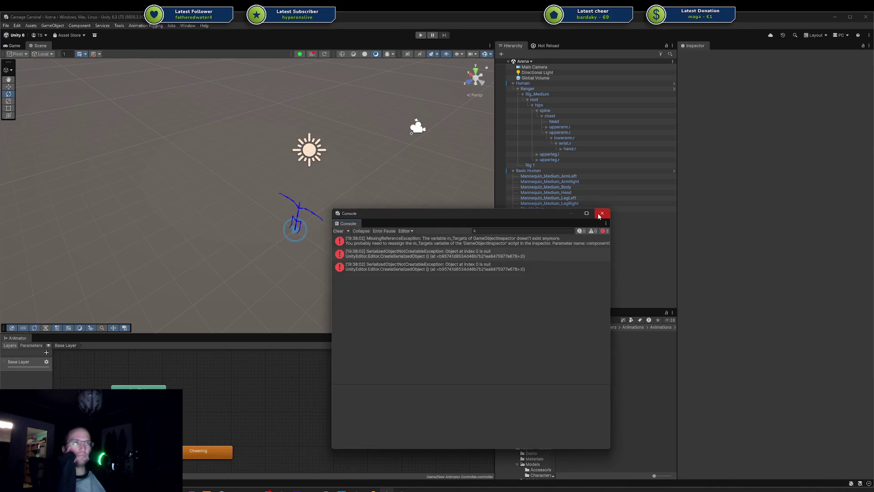
Clear and close the Console, collapse KayKit, and open Assets > Game > Models > Characters
left_click(340, 231)
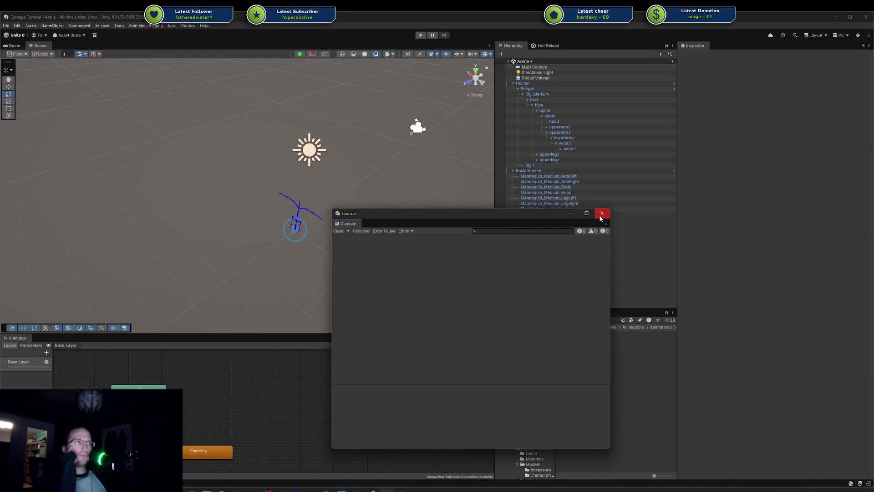
left_click(602, 214)
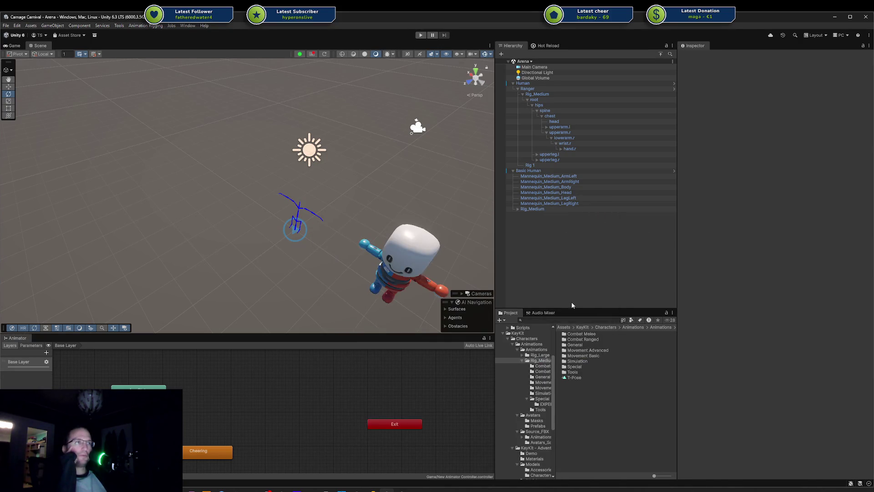
left_click(505, 335)
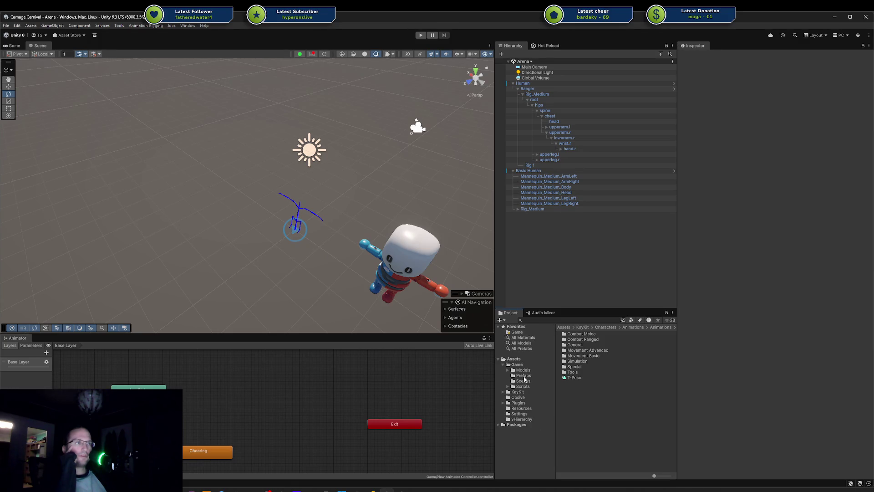
left_click(523, 370)
double_click(575, 335)
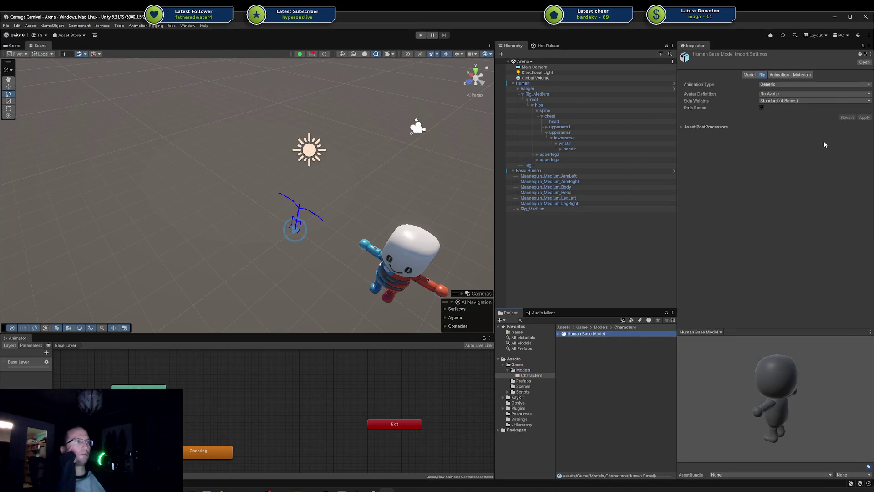
Turn on Bake Axis Conversion in Human Base Model's model import settings and apply
left_click(750, 75)
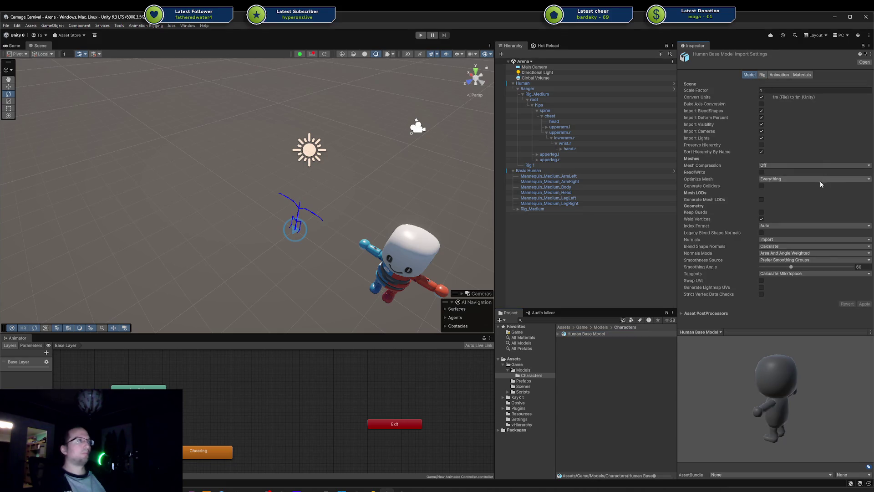
left_click(762, 104)
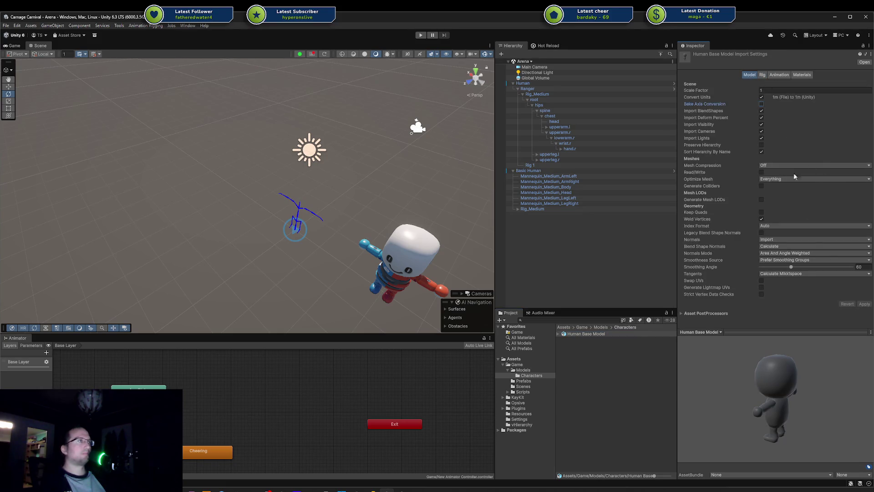
left_click(864, 304)
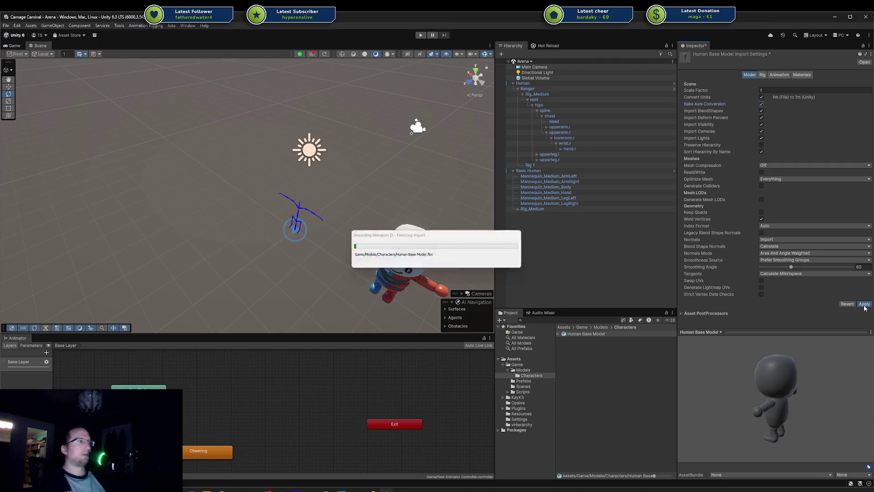
left_click(779, 75)
left_click(763, 74)
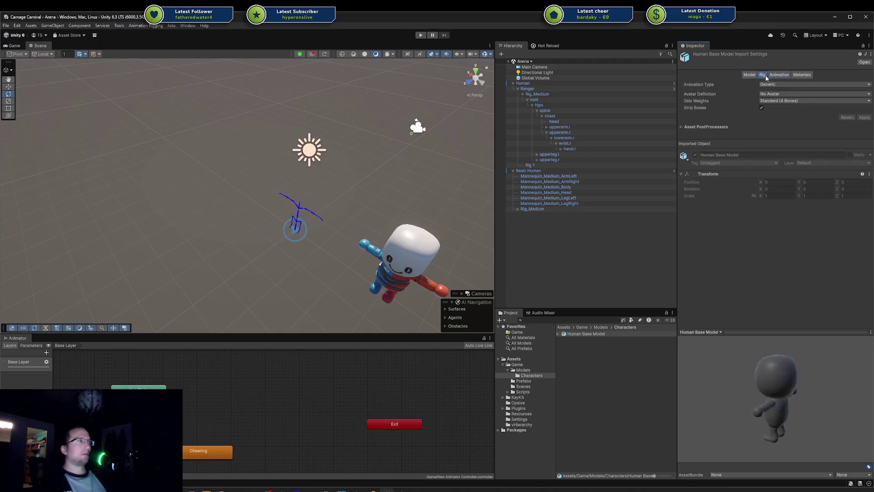
Set the Humanoid rig to Copy From Other Avatar with Rig_Medium_Avatar as source, and apply
left_click(836, 95)
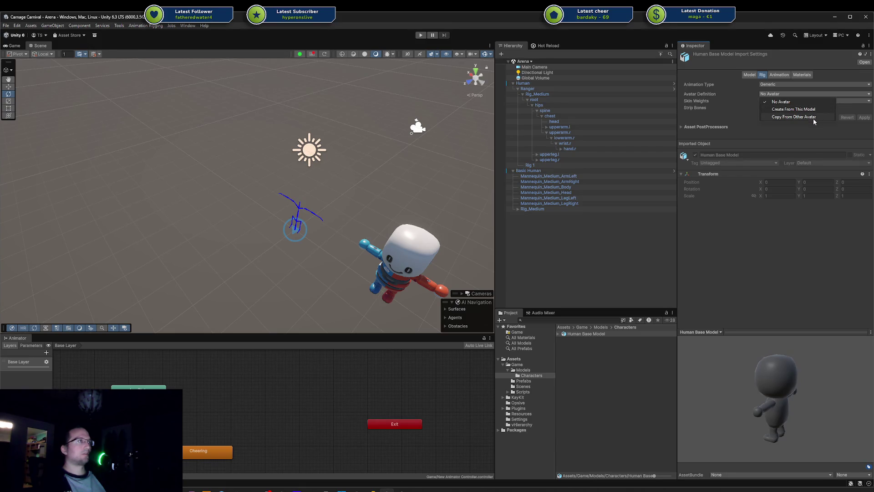
left_click(813, 119)
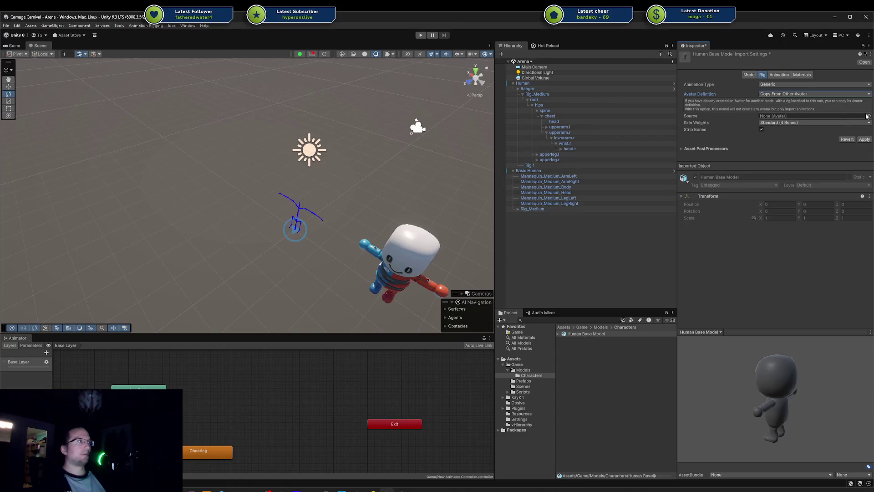
left_click(868, 116)
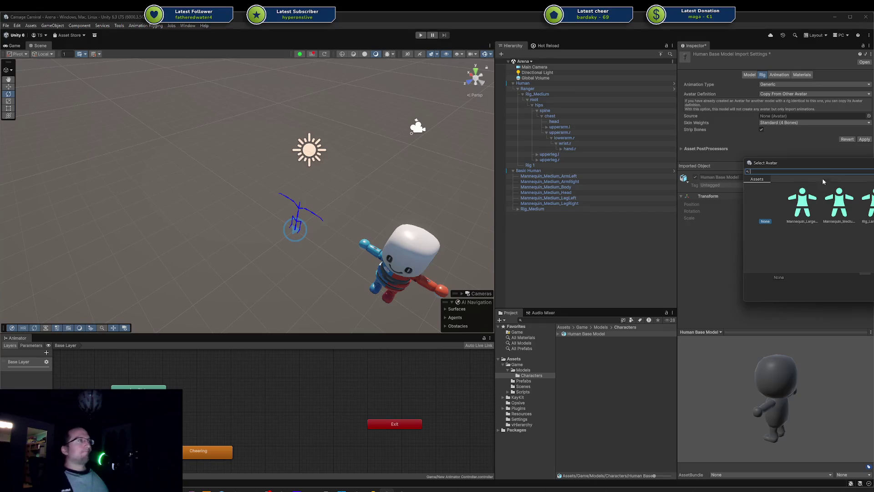
left_click(843, 203)
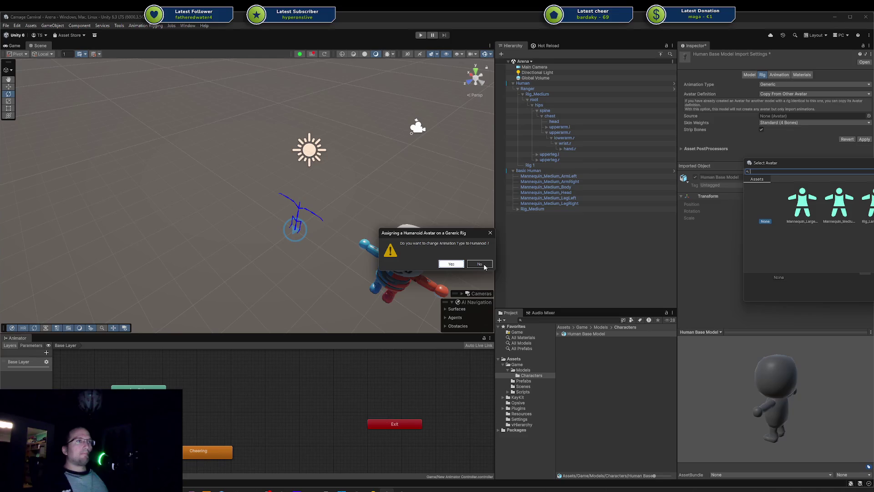
left_click(451, 263)
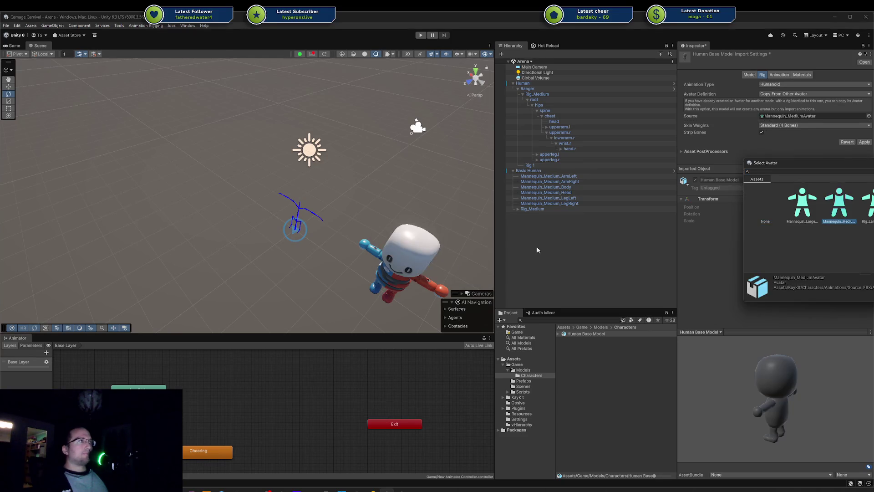
left_click_drag(834, 163, 694, 171)
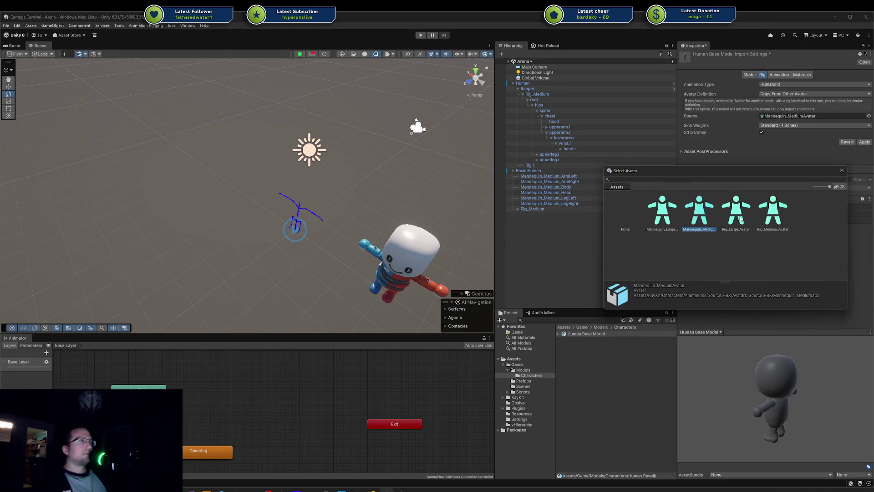
left_click(773, 214)
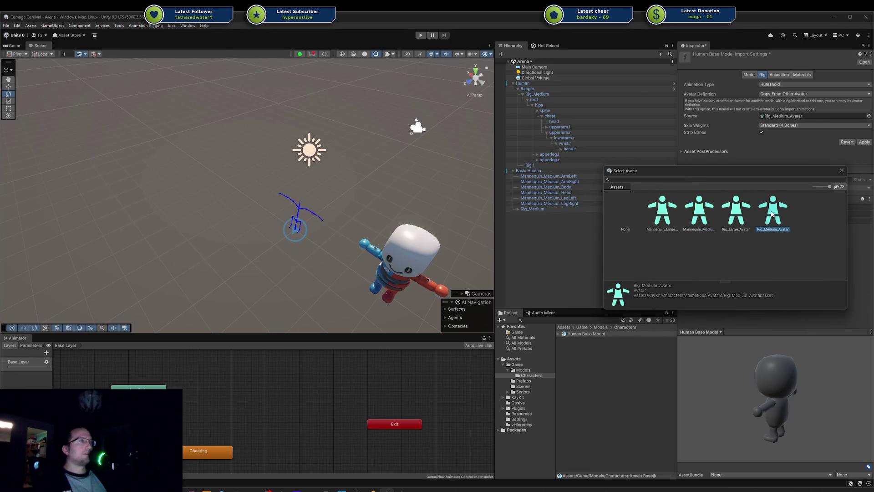
left_click(709, 218)
left_click(769, 213)
double_click(766, 216)
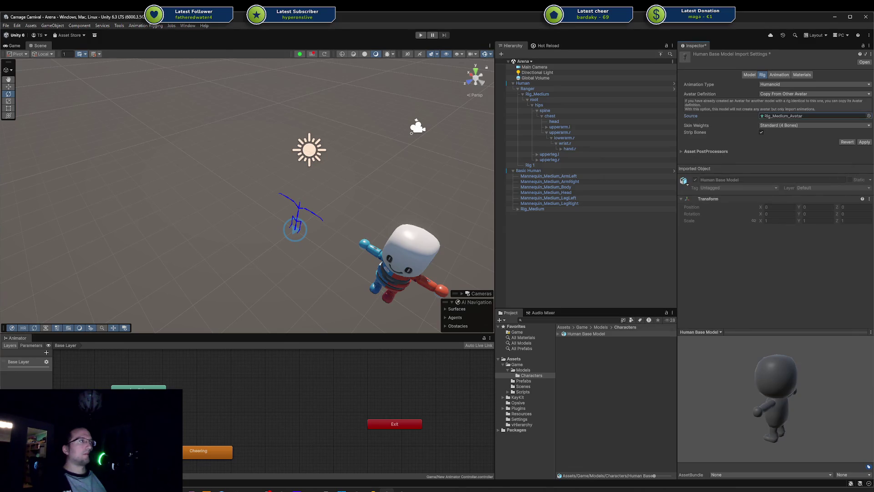
left_click(864, 142)
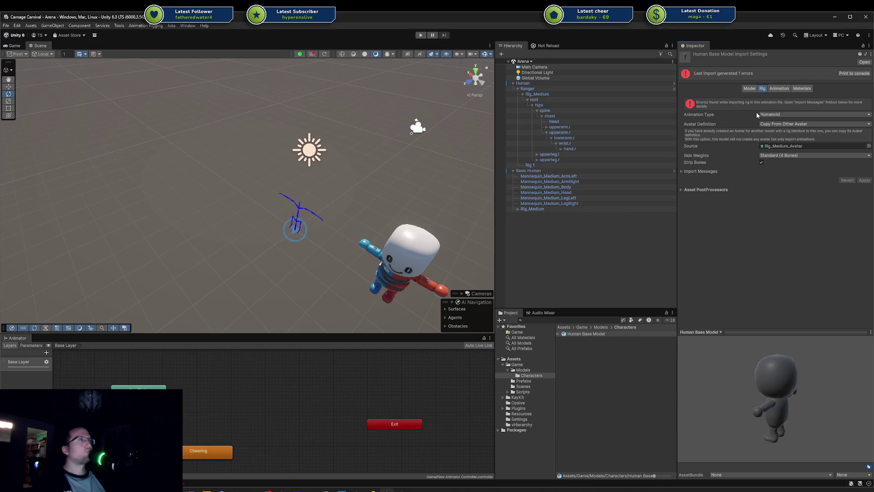
Read the import error, place Human Base Model in the scene to inspect its parts, then delete it
left_click(714, 172)
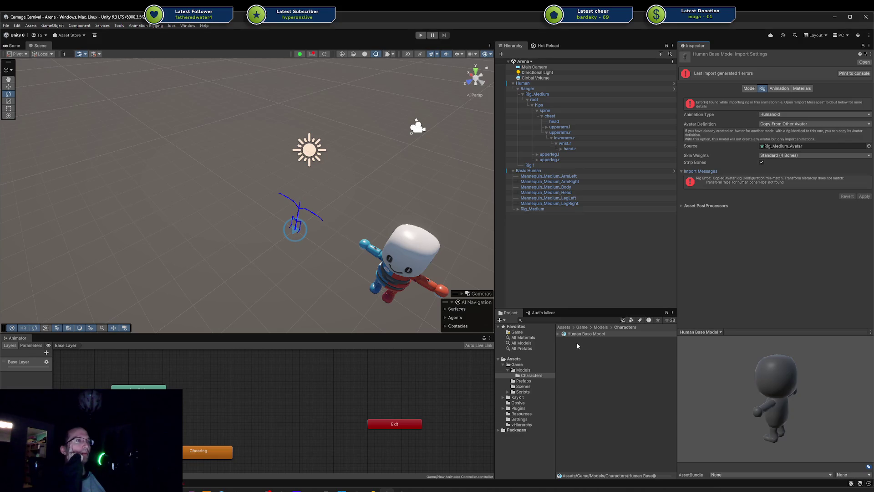
left_click(559, 334)
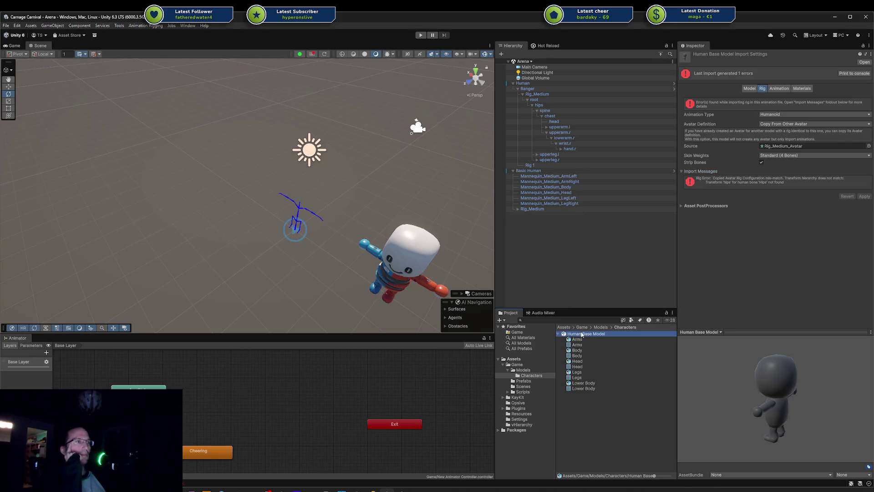
mouse_move(582, 335)
left_mouse_down()
mouse_move(232, 237)
mouse_move(214, 248)
left_mouse_up()
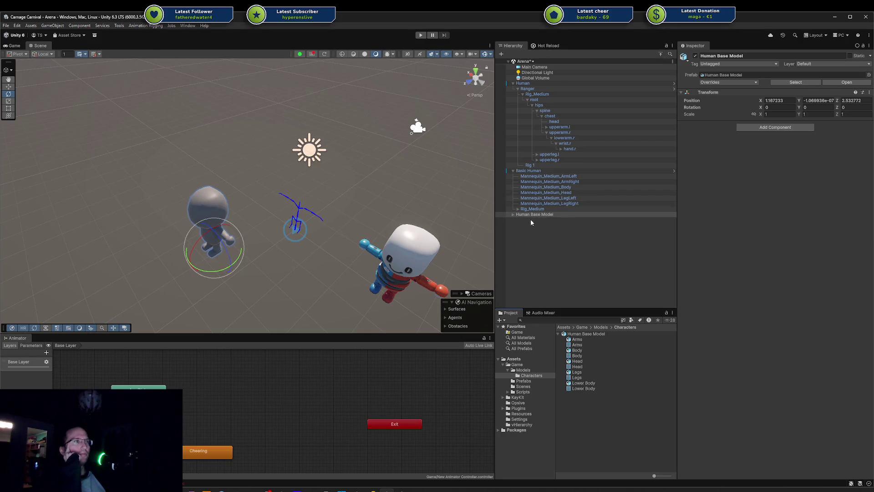
left_click(514, 214)
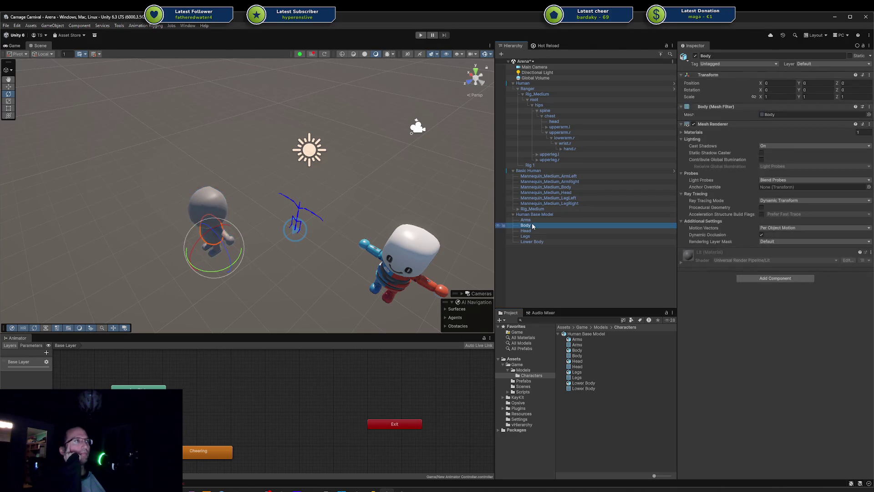
left_click(531, 214)
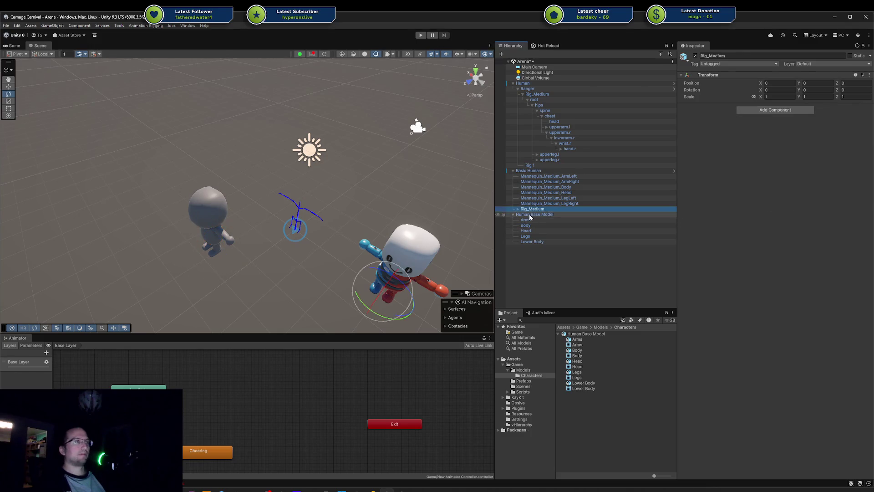
key("Delete")
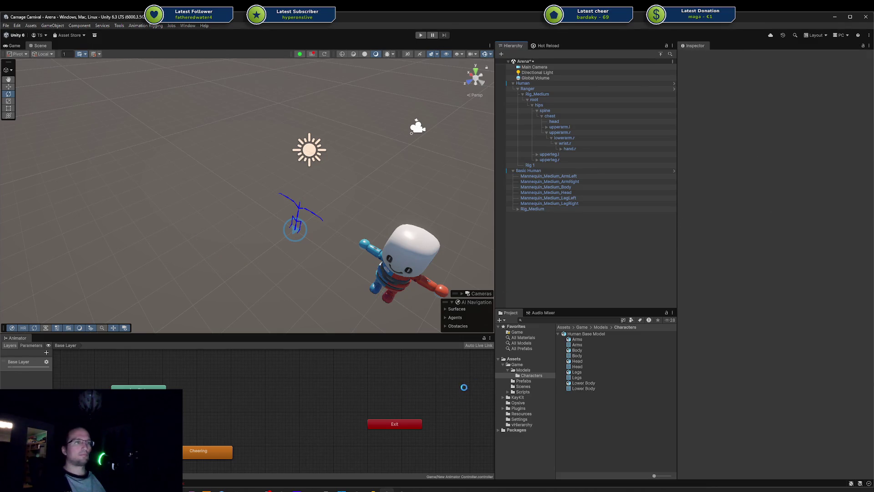
key("alt+Tab")
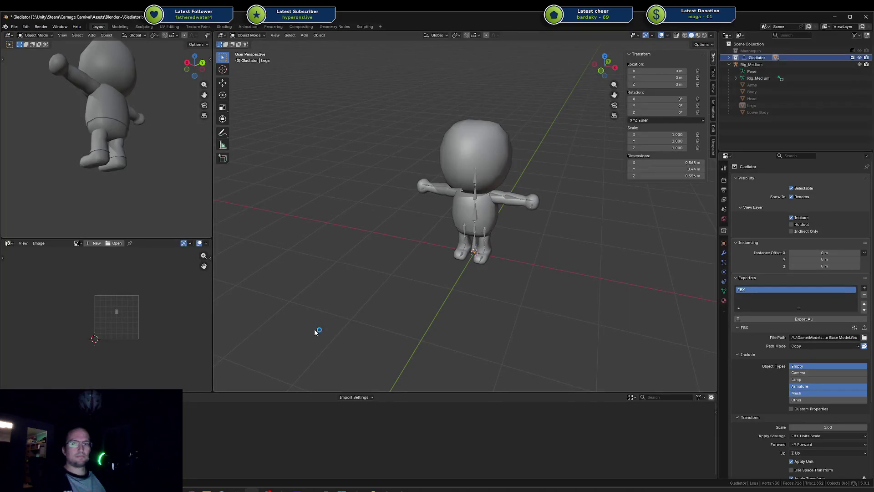
Move the Rig_Medium armature into the Gladiator collection and re-export that collection as FBX
scroll(361, 189, "down", 2)
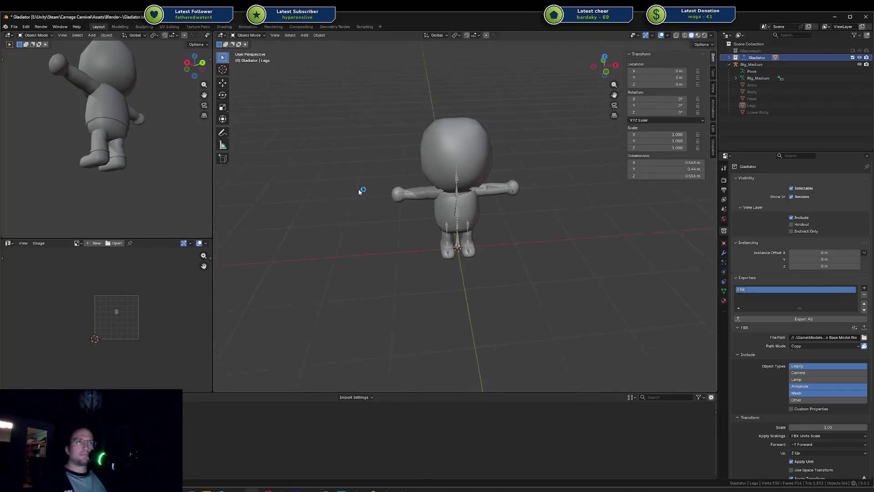
scroll(333, 188, "up", 2)
left_click(752, 64)
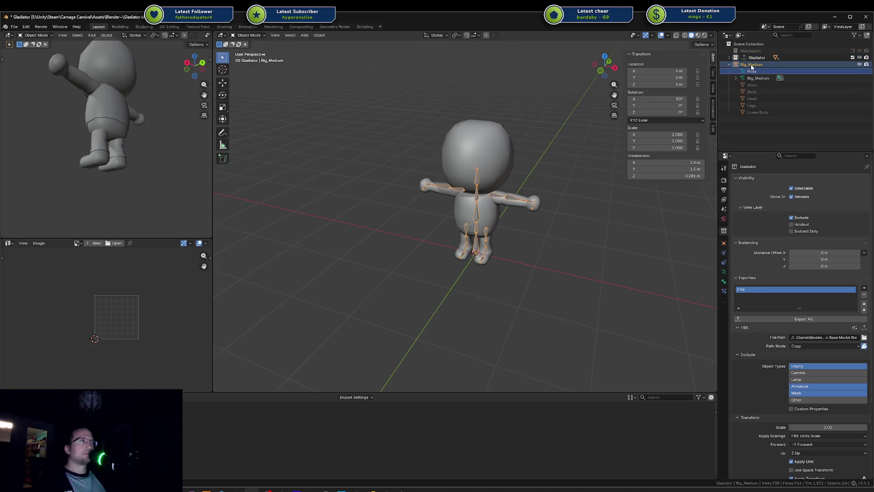
left_click_drag(747, 67, 756, 57)
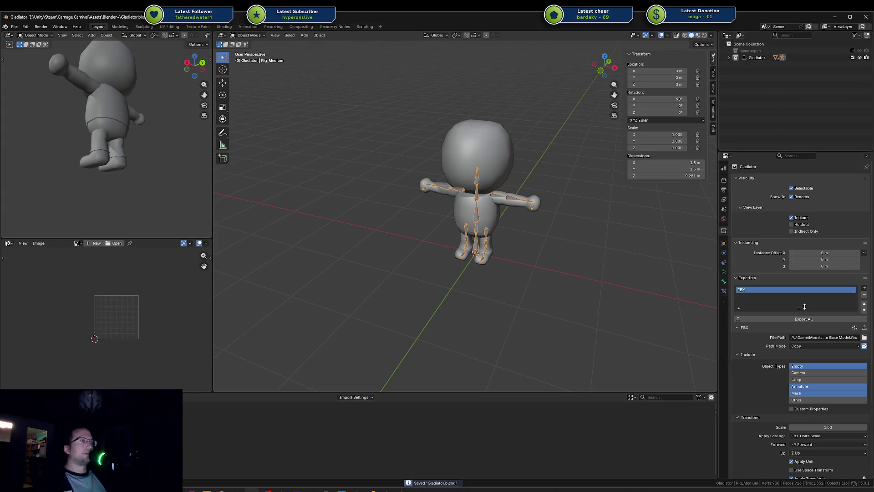
left_click(798, 318)
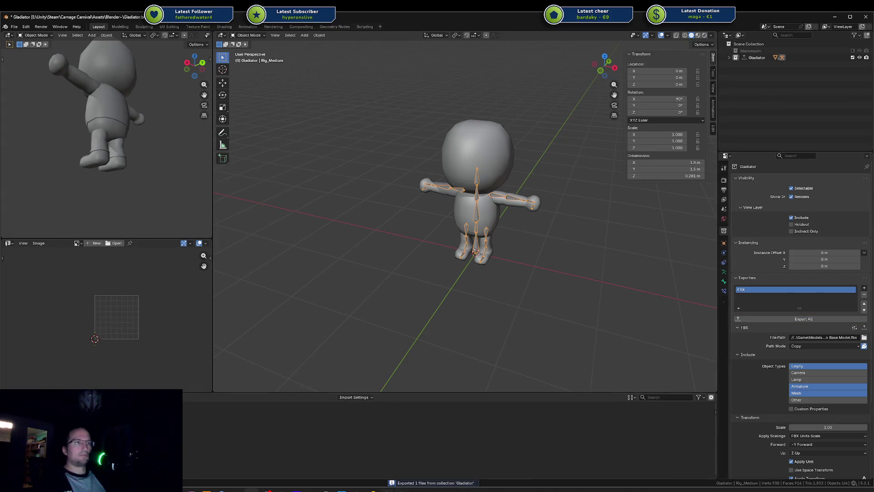
key("alt+Tab")
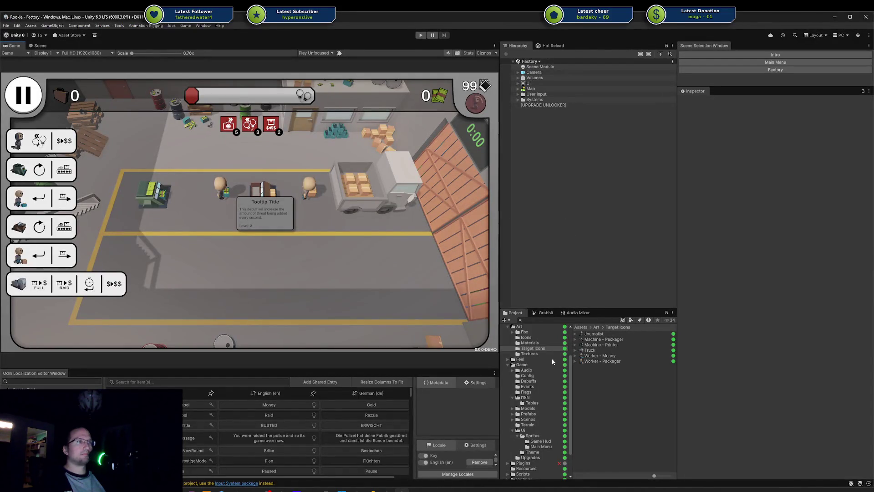
In the Carnage Carnival project, select Human Base Model to review its reimported rig settings
key("alt+Tab")
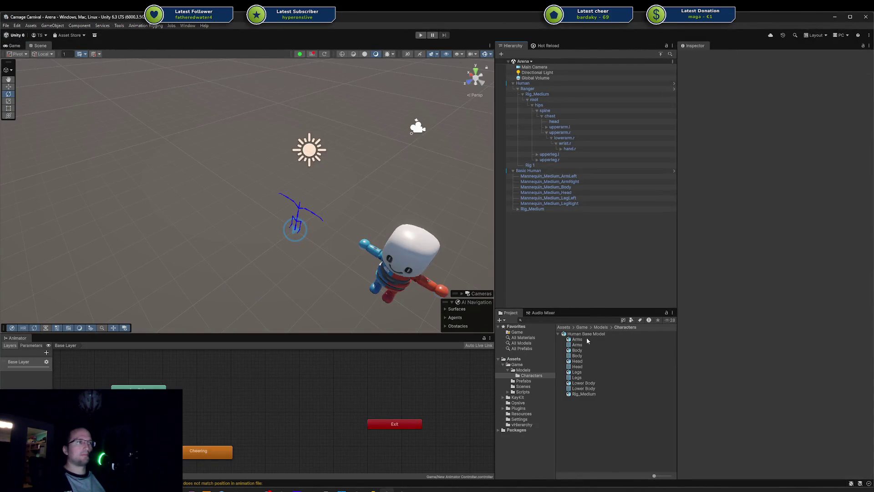
left_click(588, 335)
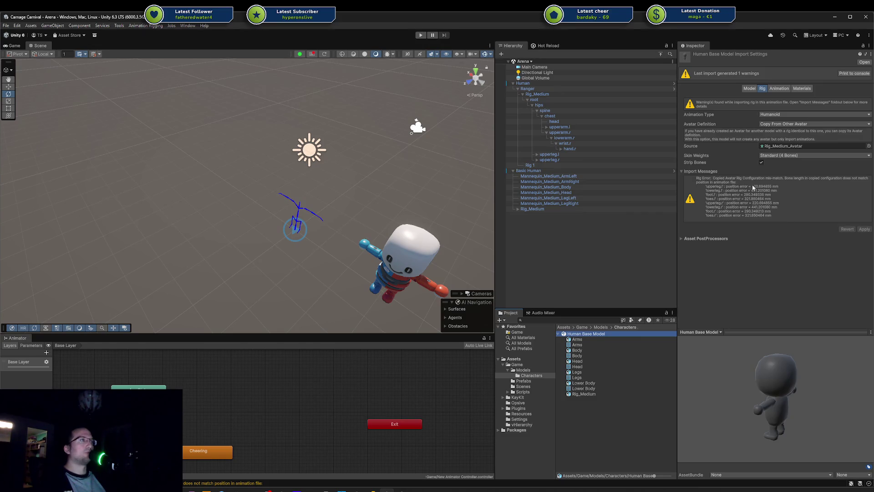
left_click(801, 190)
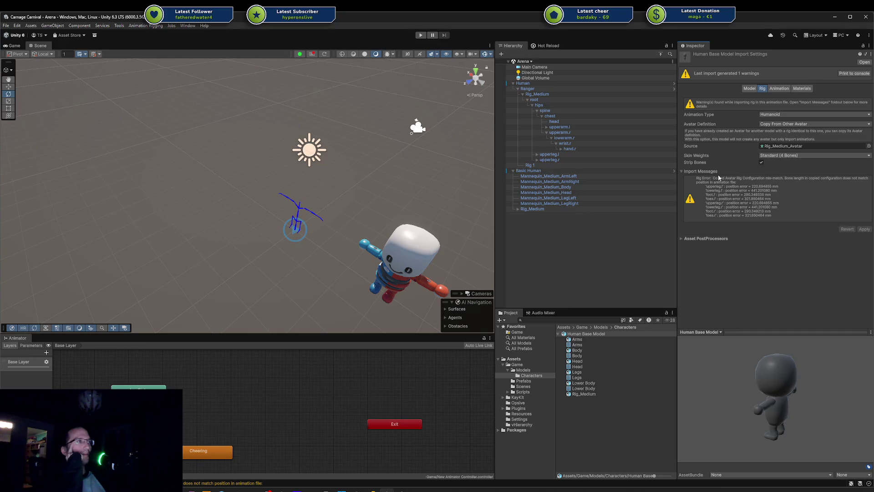
Try Mannequin_MediumAvatar as the source avatar, switch back to Rig_Medium_Avatar, and apply
left_click(869, 146)
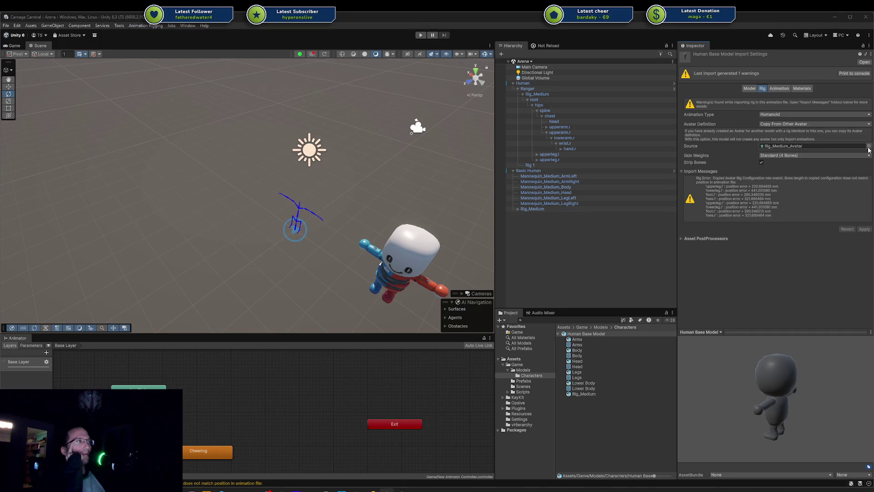
double_click(872, 150)
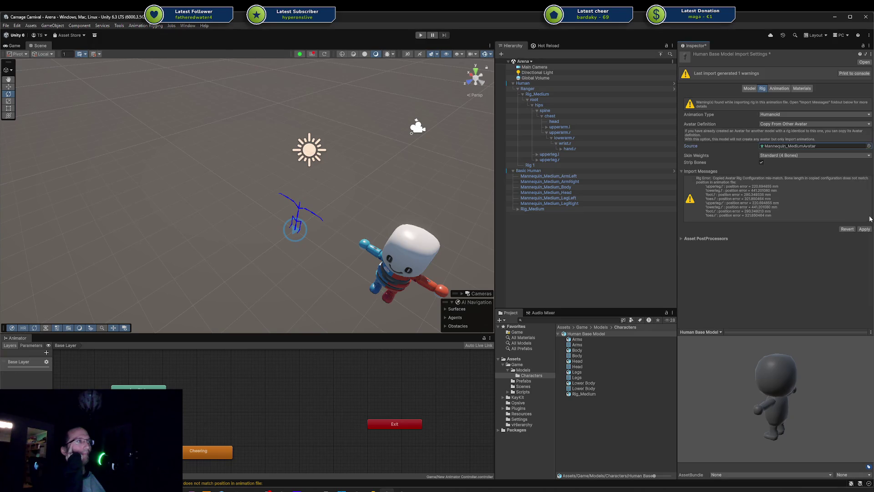
left_click(869, 145)
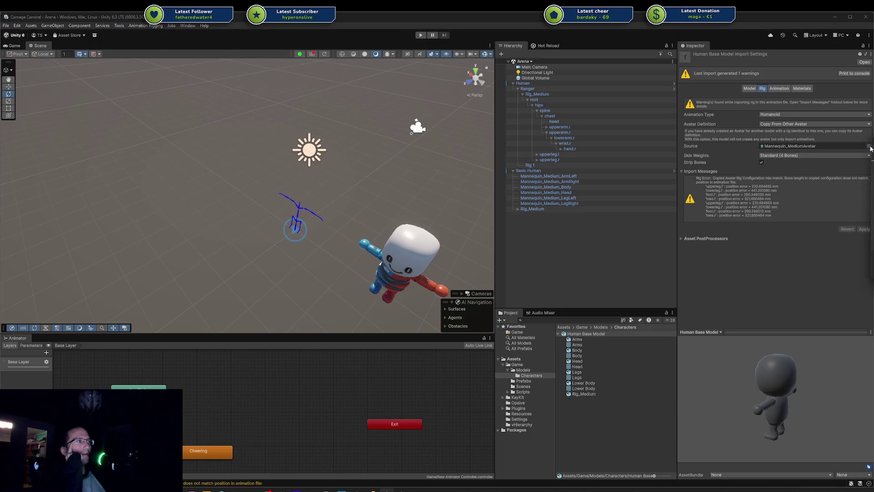
double_click(872, 182)
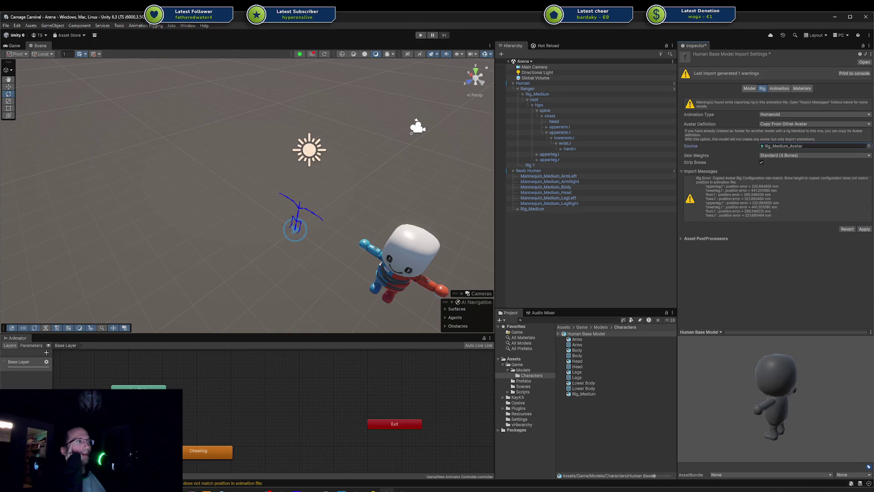
left_click(864, 229)
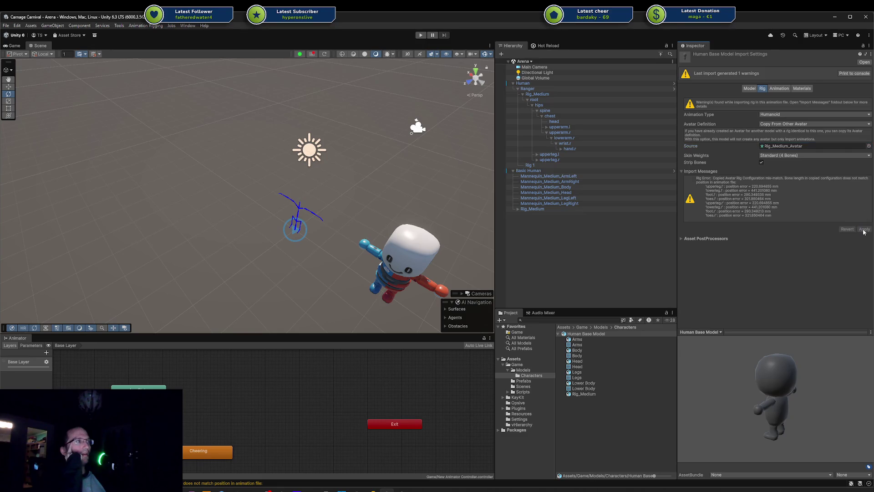
Toggle Convert Units off and back on in the model import settings, applying each change
left_click(748, 88)
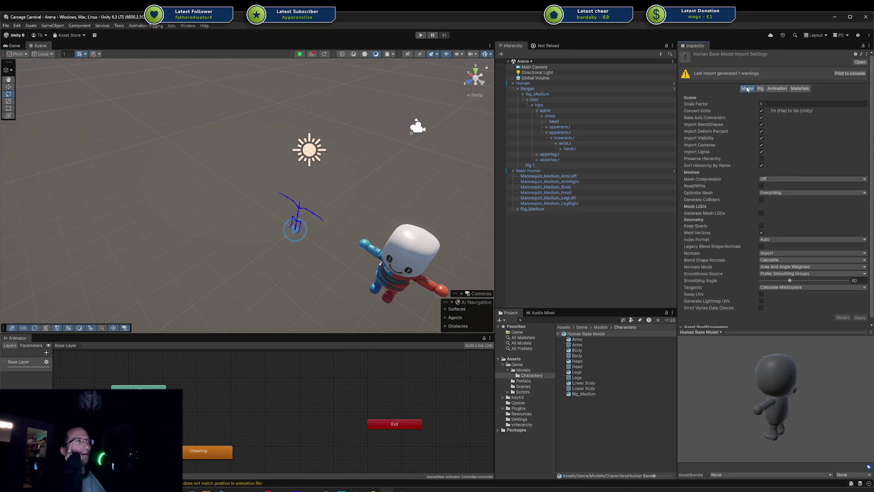
left_click(761, 112)
left_click(860, 318)
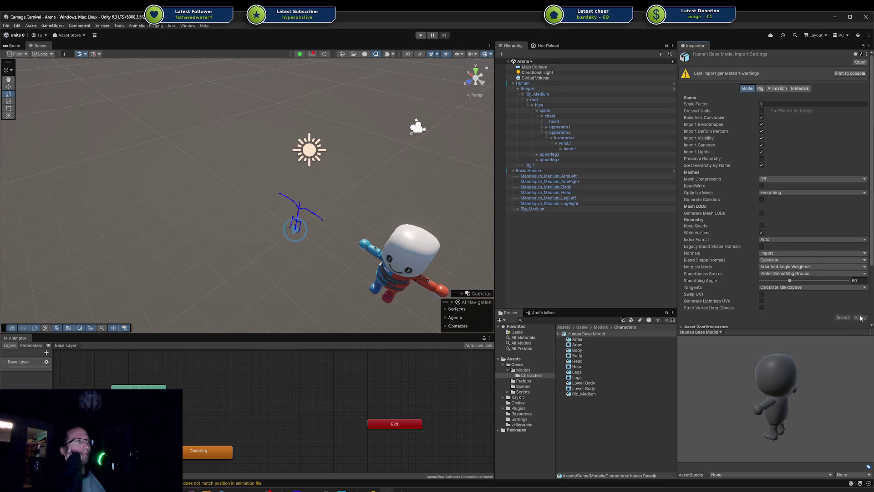
left_click(777, 89)
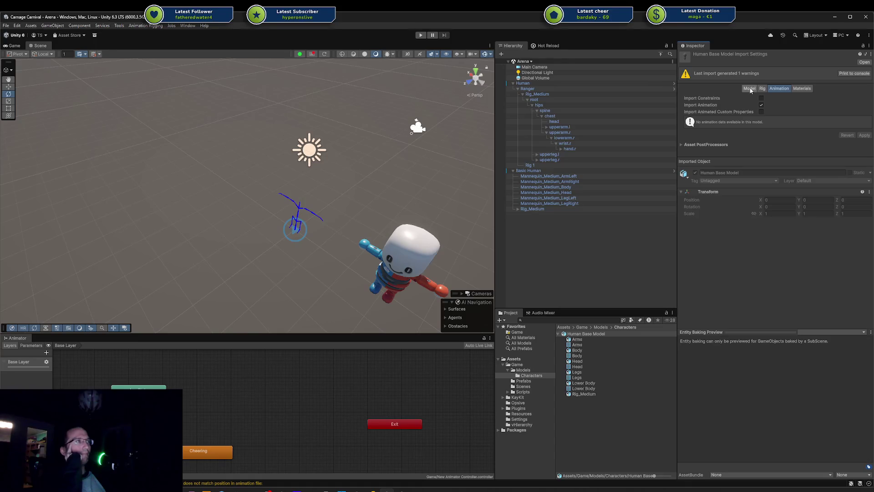
left_click(749, 89)
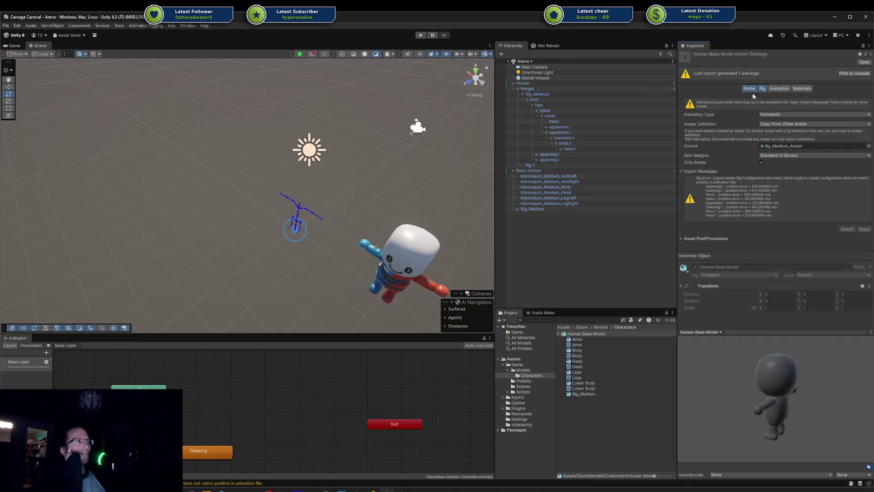
left_click(762, 111)
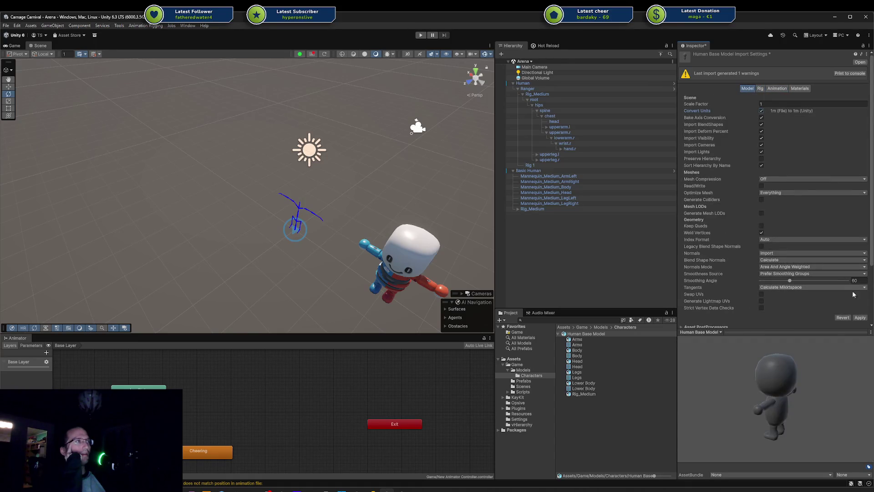
left_click(859, 318)
Clear the Rig_Medium_Avatar source avatar in the Rig settings
left_click(762, 90)
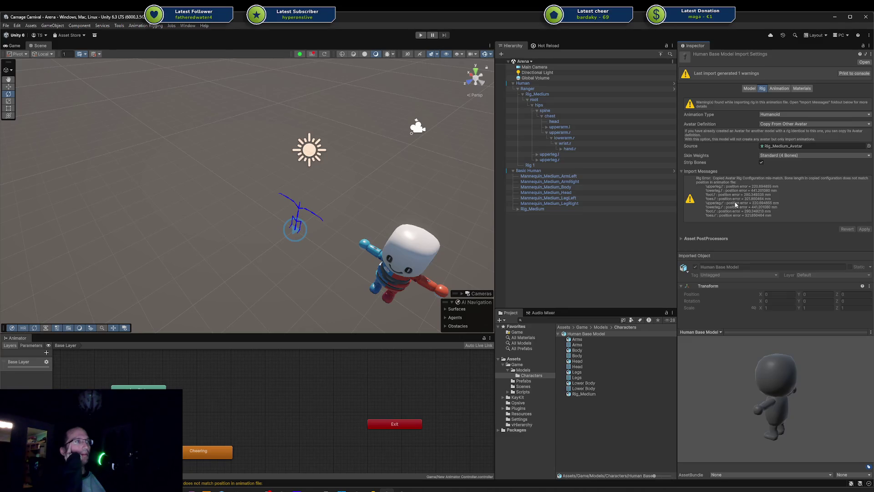
left_click(805, 145)
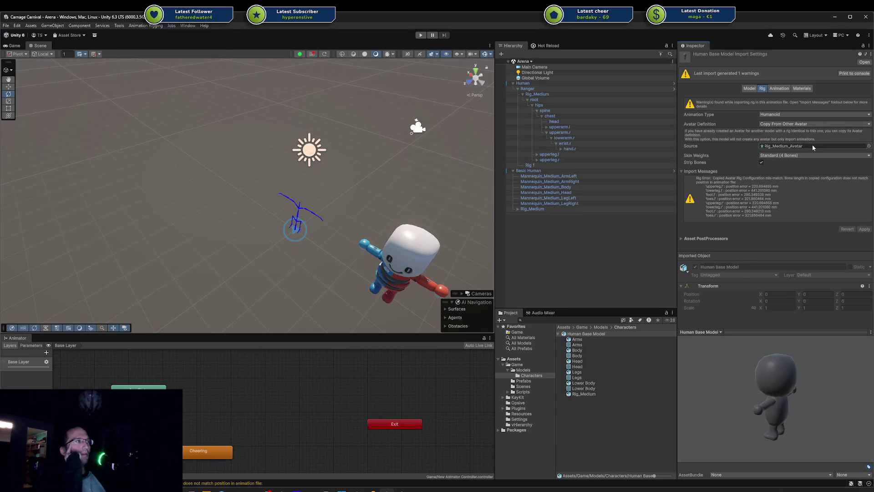
key("Delete")
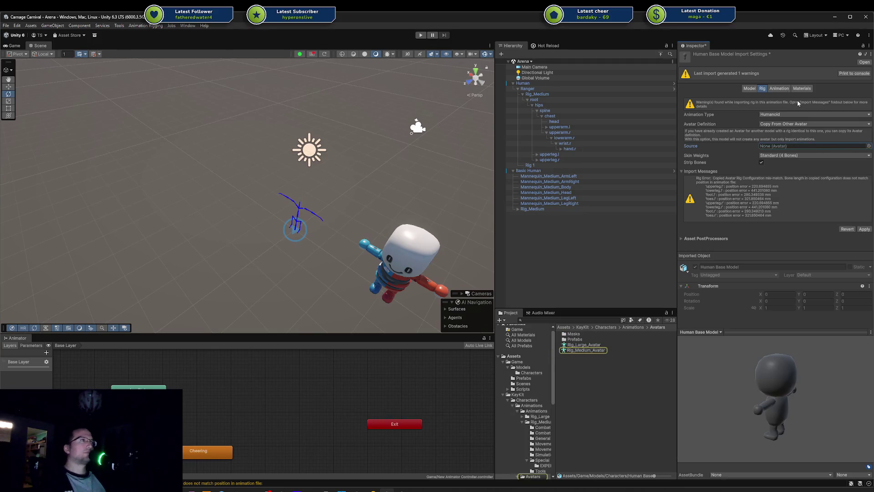
Set Avatar Definition to Create From This Model and apply the rig settings
left_click(824, 124)
left_click(827, 128)
left_click(827, 128)
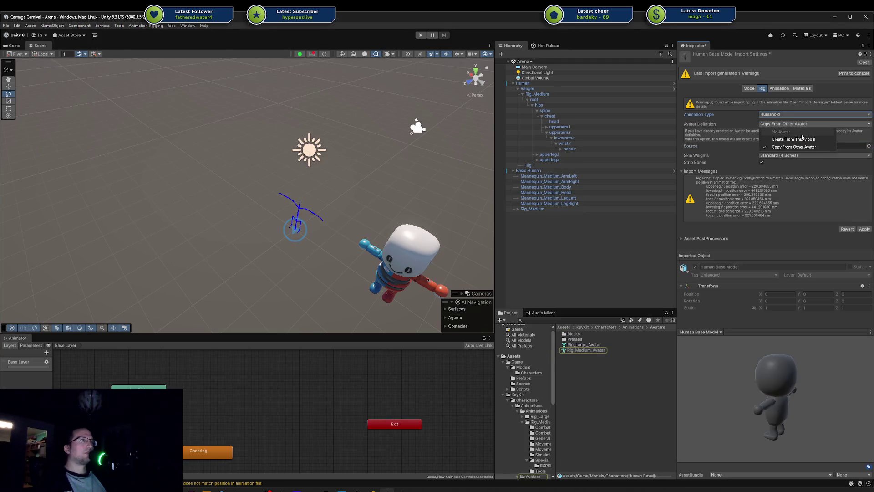
left_click(820, 137)
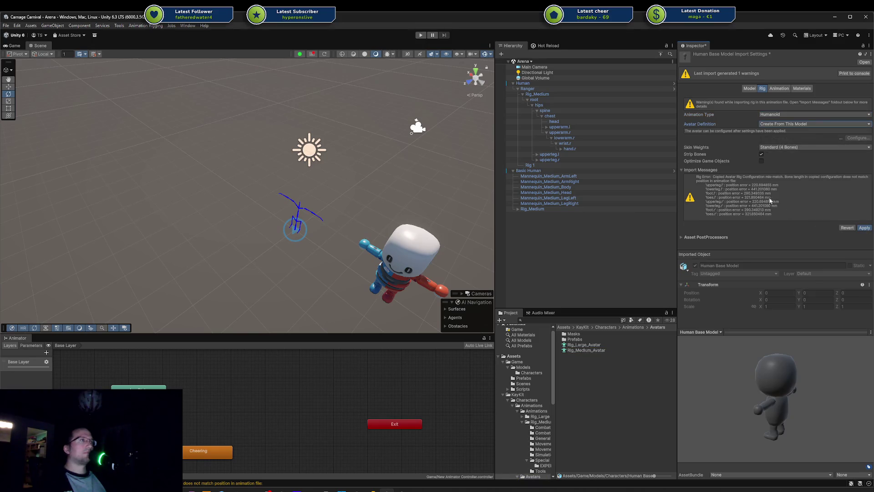
key("ctrl+s")
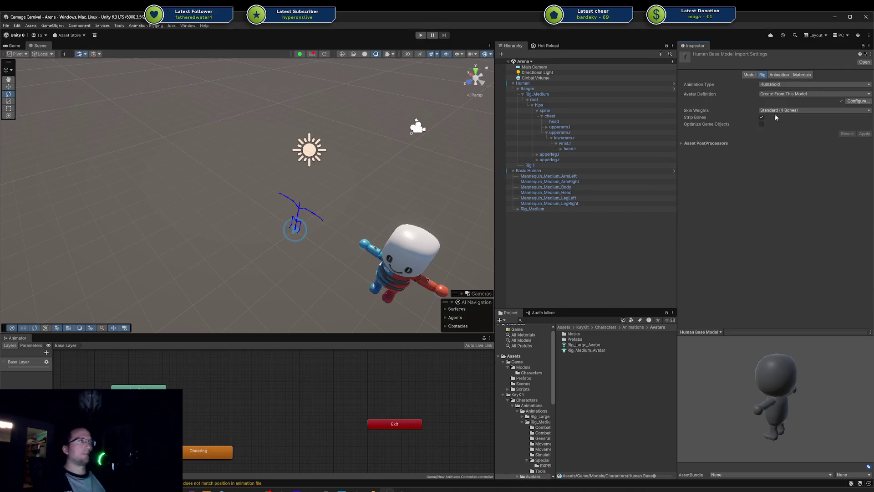
left_click(780, 74)
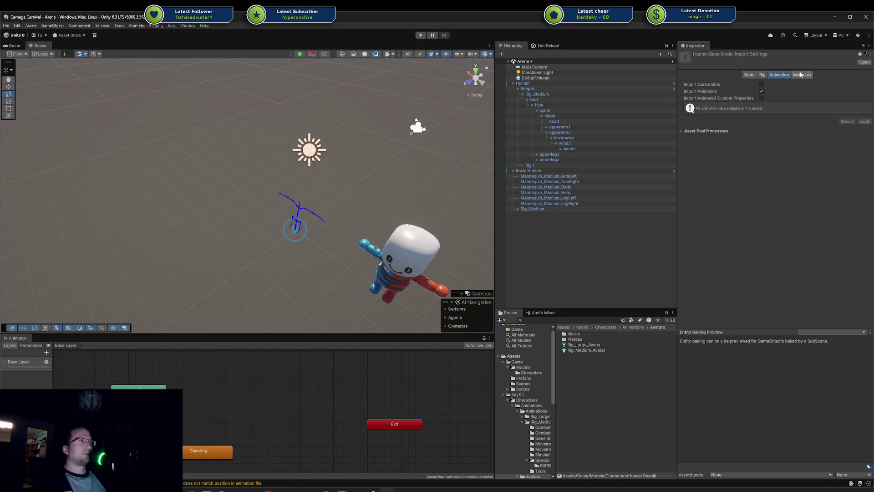
Test-place Human Base Model in the Arena scene, delete it, and select the Human object
left_click(599, 406)
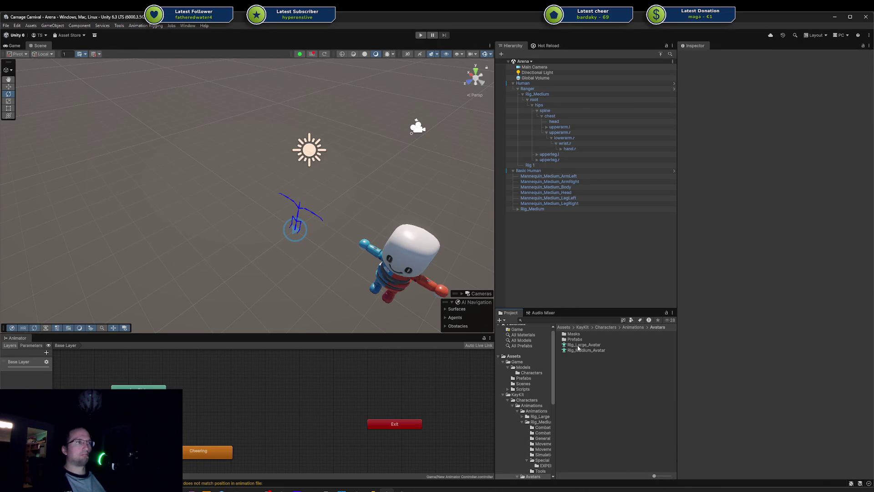
left_click(528, 373)
mouse_move(586, 333)
left_mouse_down()
mouse_move(346, 237)
mouse_move(196, 204)
mouse_move(187, 241)
mouse_move(410, 173)
mouse_move(346, 187)
left_mouse_up()
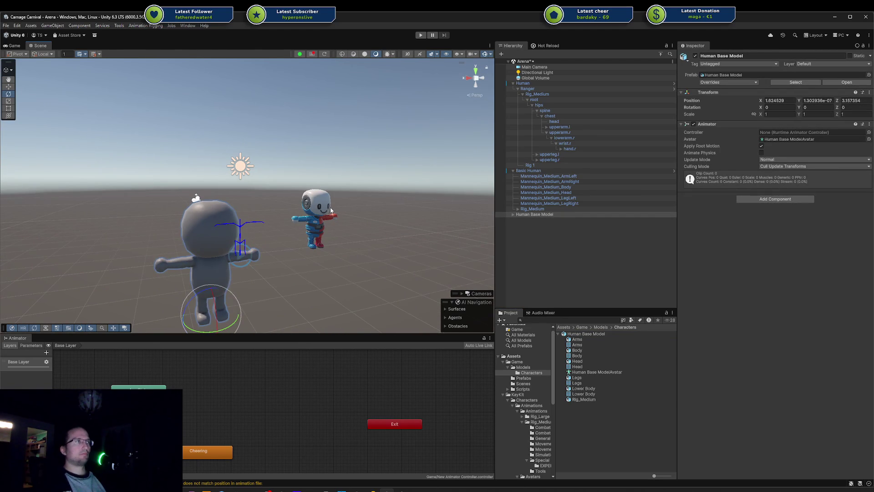
key("Delete")
left_click(556, 171)
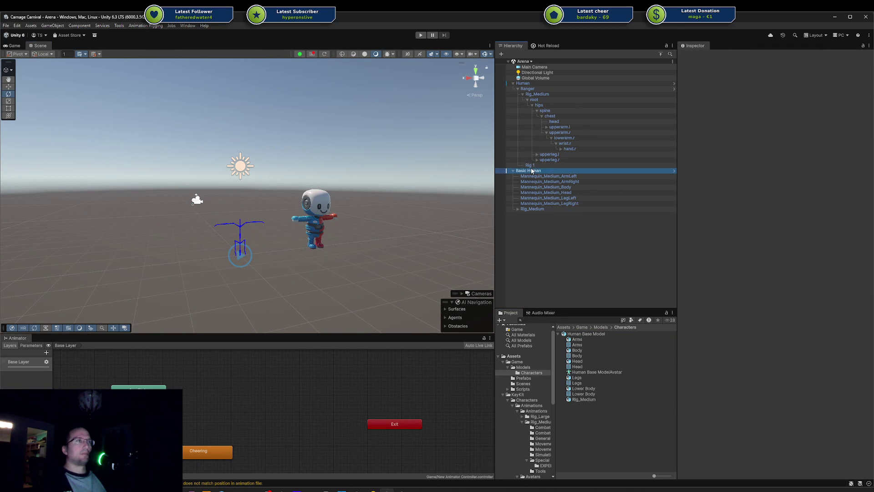
left_click_drag(541, 93, 538, 86)
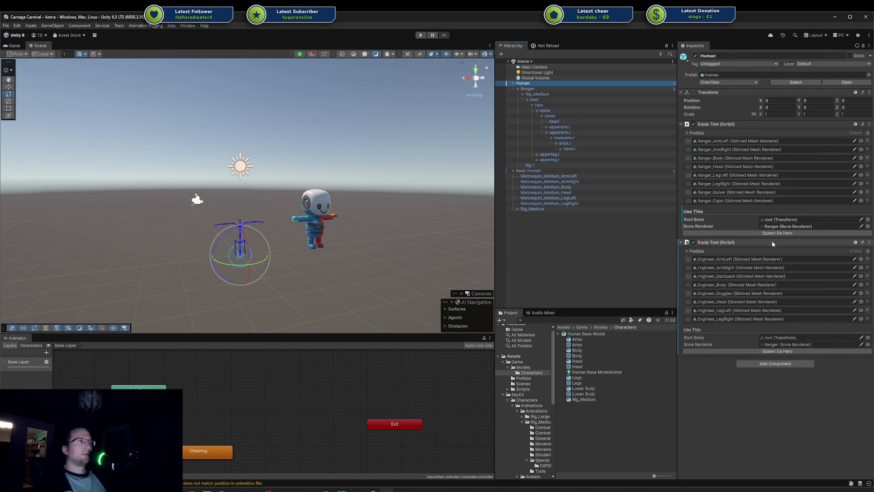
Paste a copy of the Engineer Equip Test onto Human and clear its Prefabs list
right_click(772, 243)
mouse_move(817, 255)
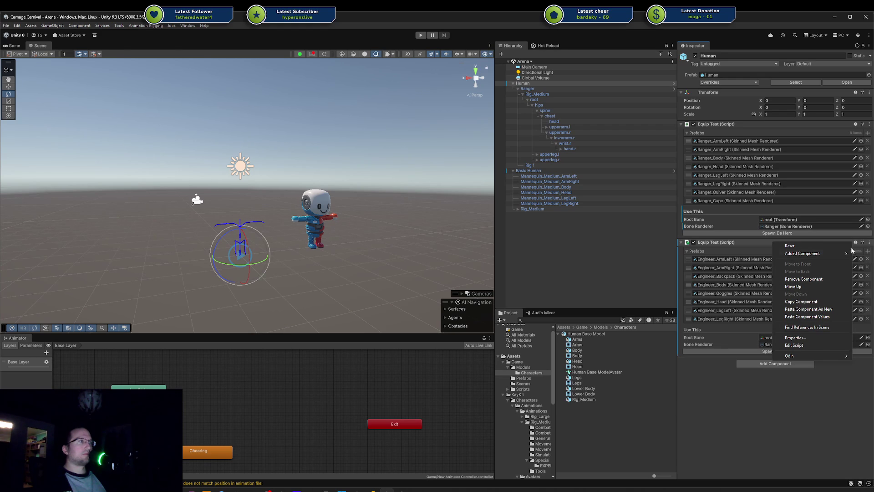
left_click(812, 302)
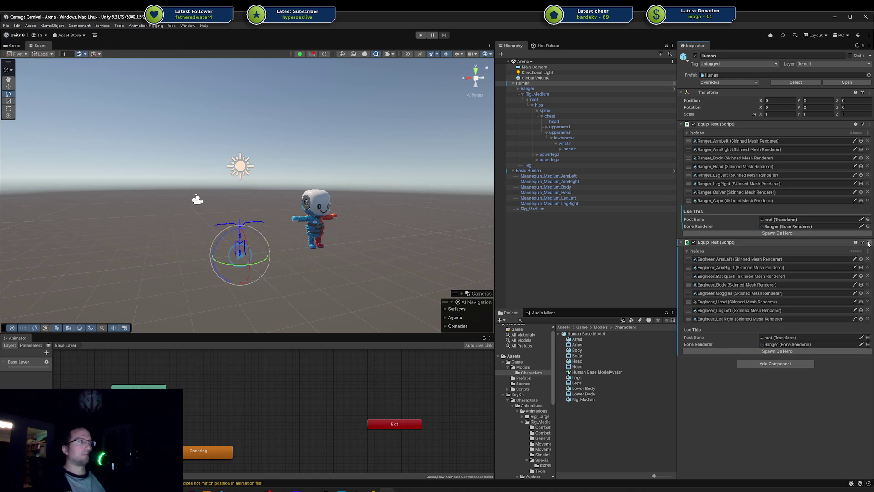
key("ctrl+v")
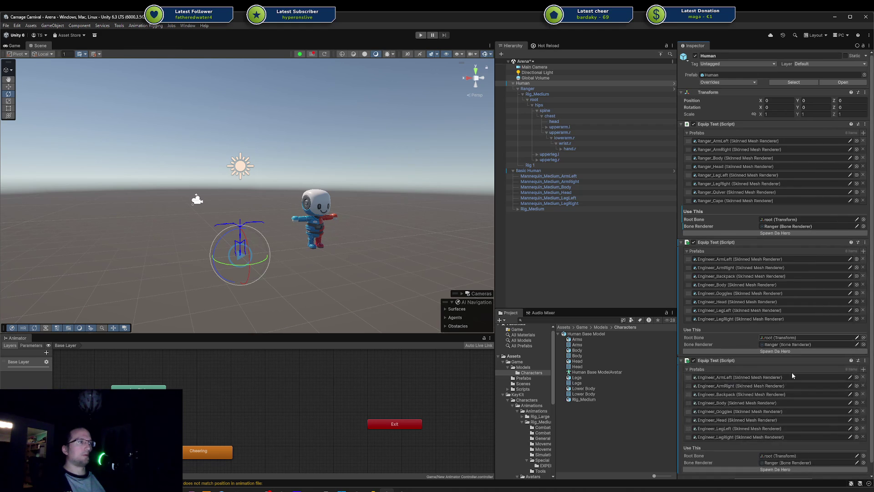
right_click(793, 372)
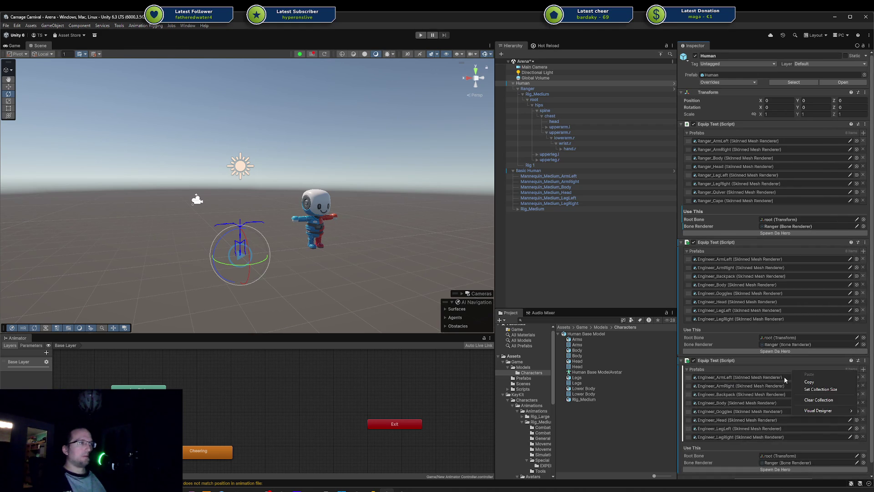
left_click(820, 399)
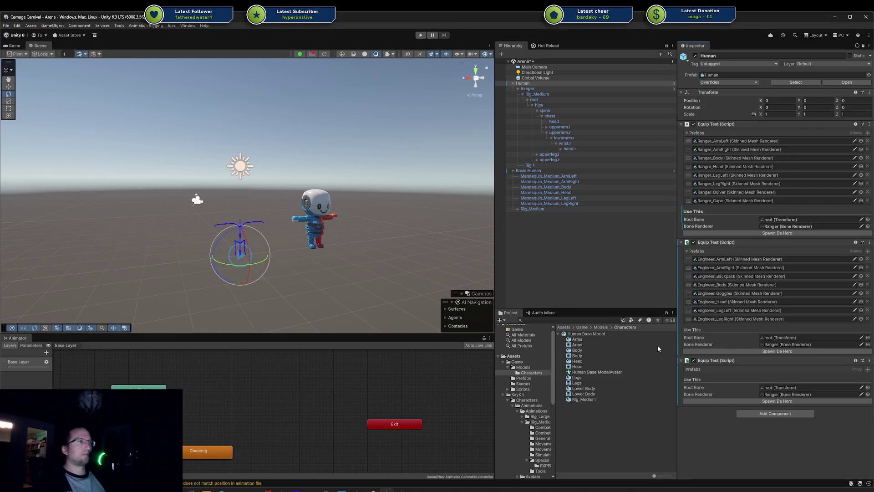
Fill the third Equip Test's Prefabs with the Arms, Body, Head, Legs and Lower Body meshes
left_click(583, 340)
left_click(585, 350, "ctrl")
left_click(585, 361, "ctrl")
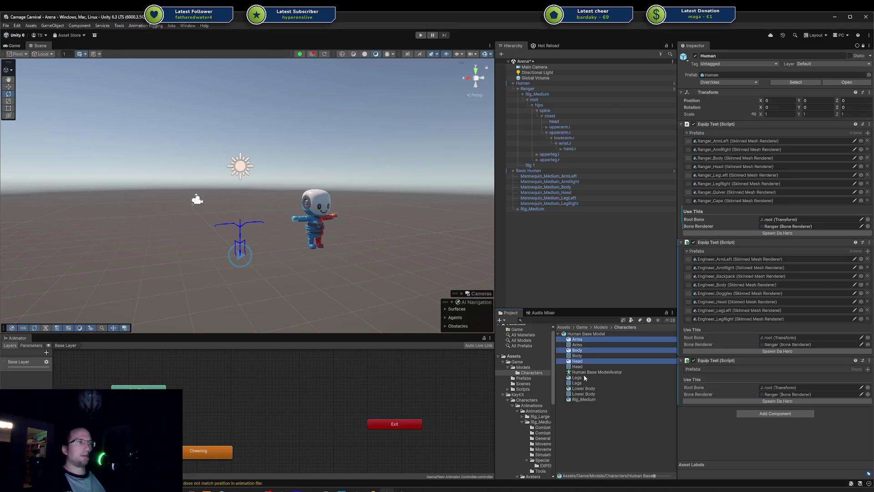
left_click(586, 378, "ctrl")
left_click(588, 389, "ctrl")
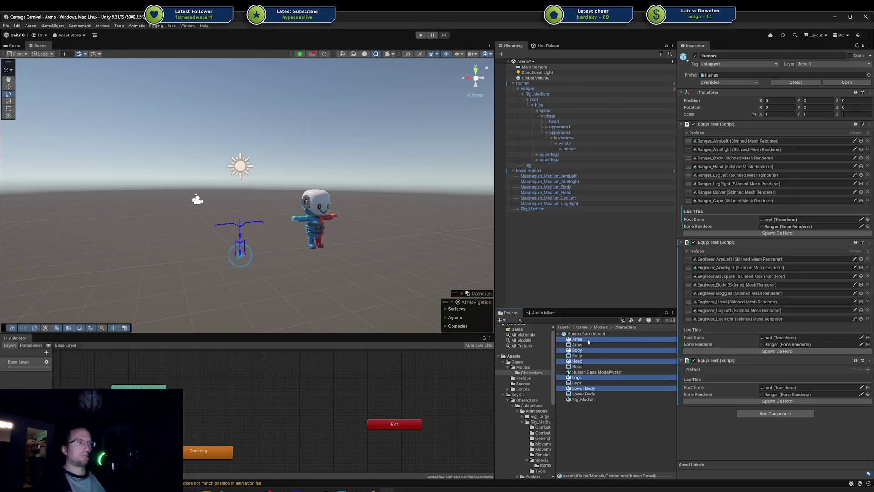
mouse_move(588, 342)
left_mouse_down()
mouse_move(740, 367)
mouse_move(721, 371)
left_mouse_up()
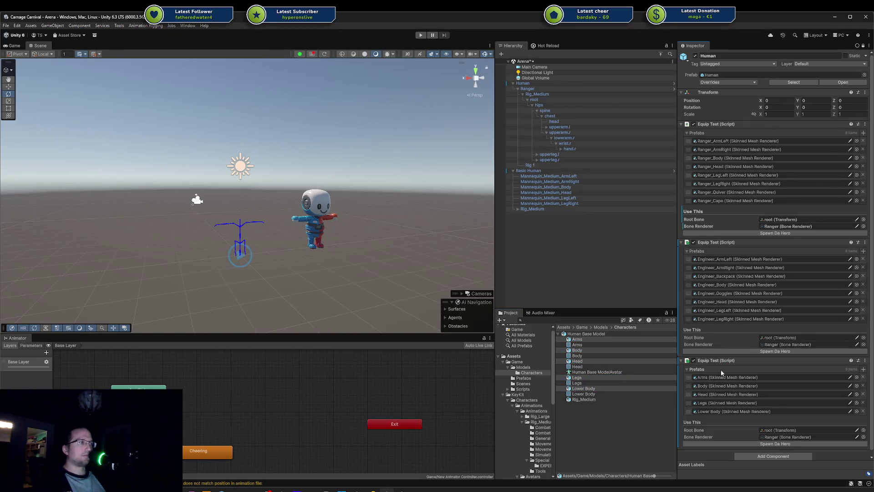
Unlock the Inspector and duplicate Human to make Human (1)
left_click(864, 45)
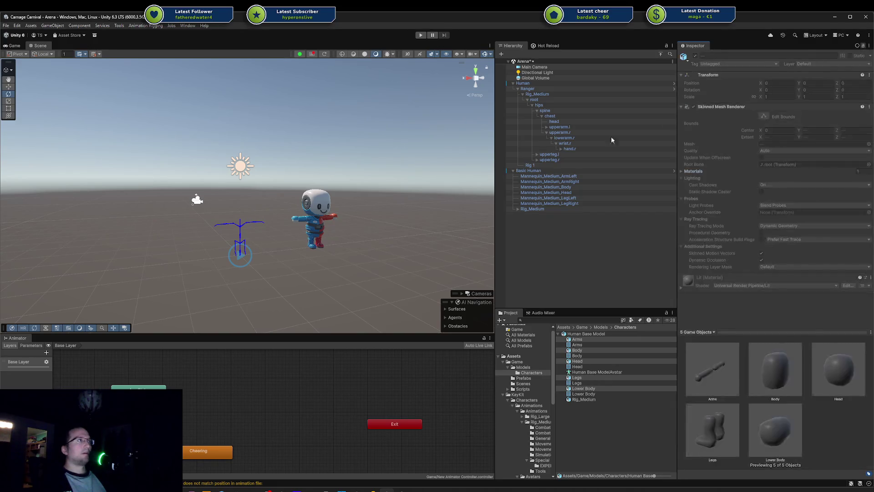
left_click(529, 83)
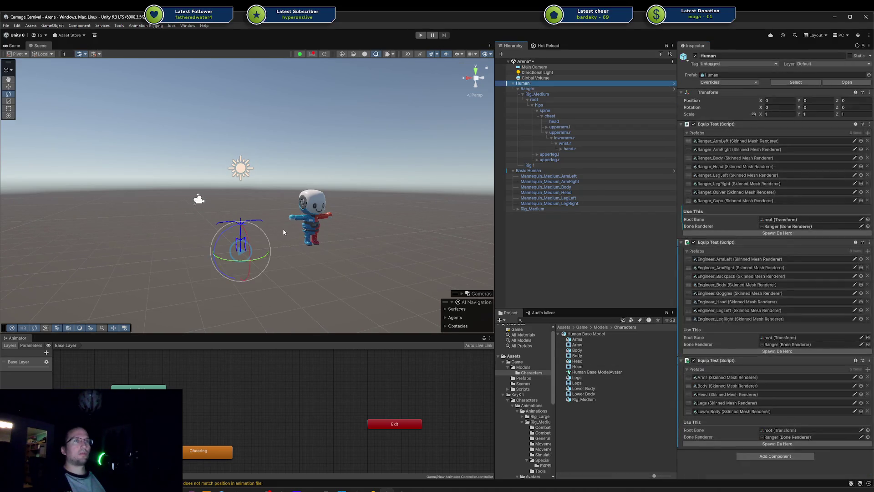
key("ctrl+d")
key("w")
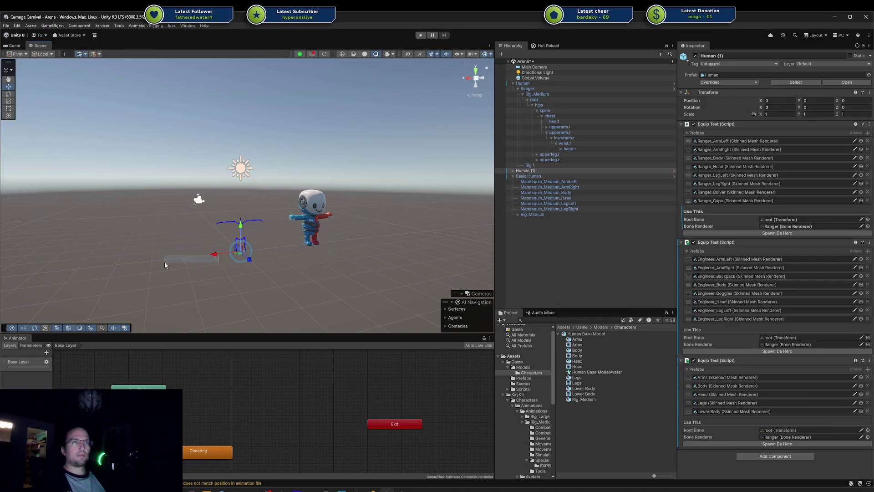
Move Human (1) to X 3 beside the original and enter Play mode to test it
mouse_move(214, 255)
left_mouse_down()
mouse_move(120, 264)
mouse_move(132, 266)
left_mouse_up()
left_click(421, 36)
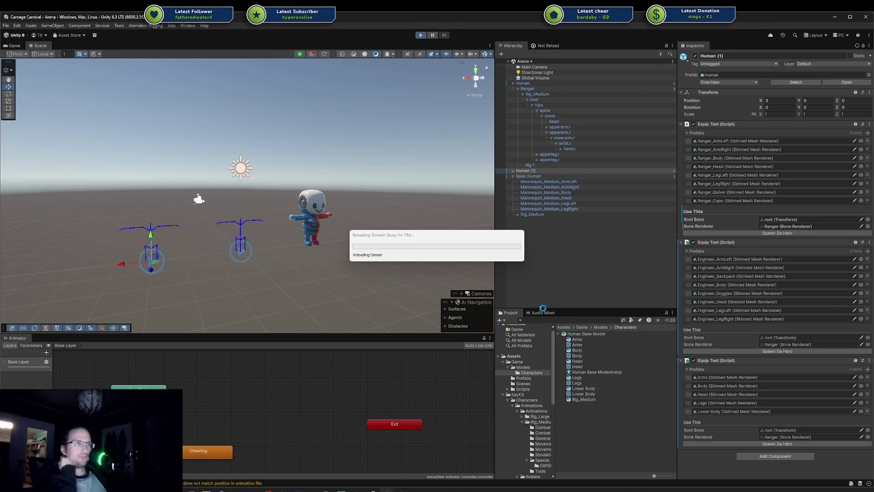
left_click_drag(392, 234, 326, 233)
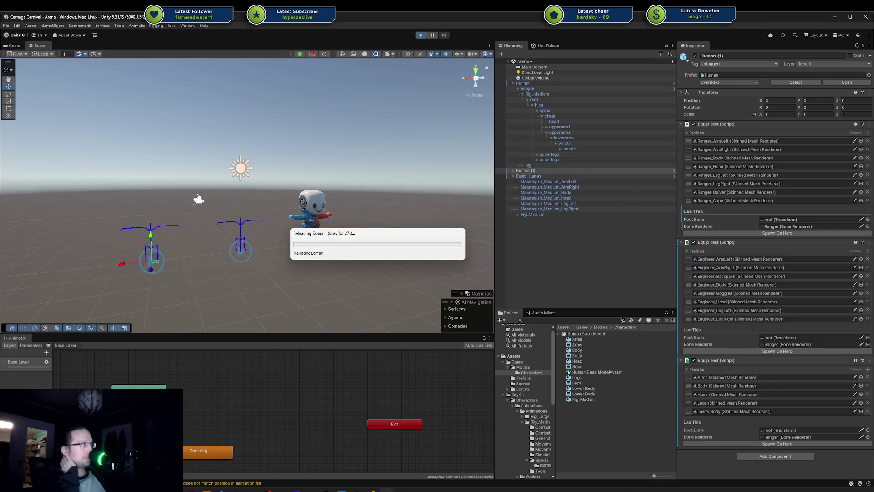
left_click_drag(367, 231, 334, 243)
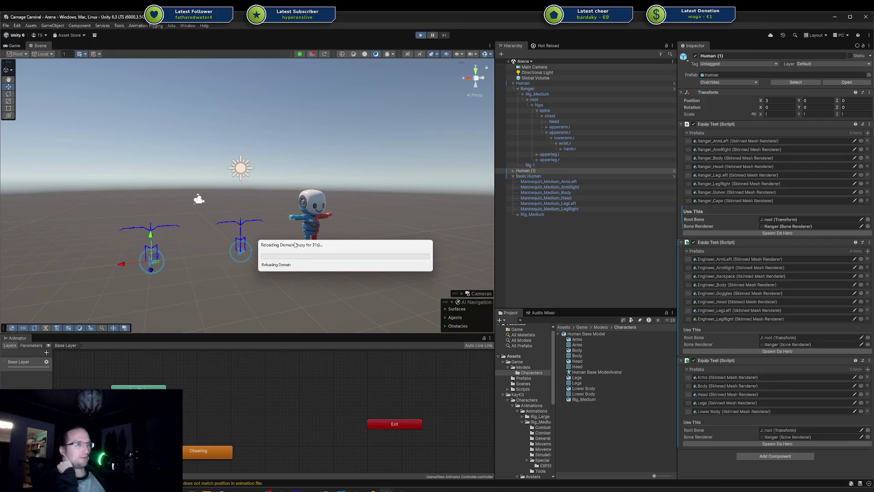
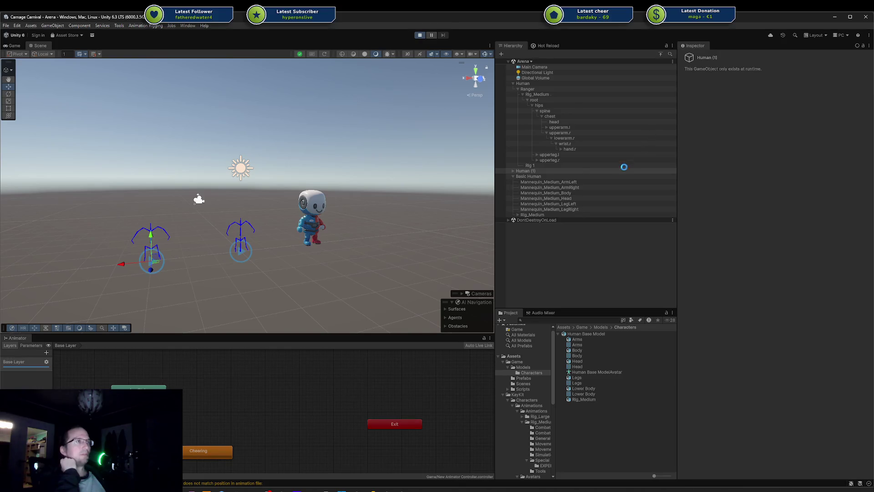
Spawn the mannequin body parts onto the Human (1) skeleton and frame it in view
left_click(560, 169)
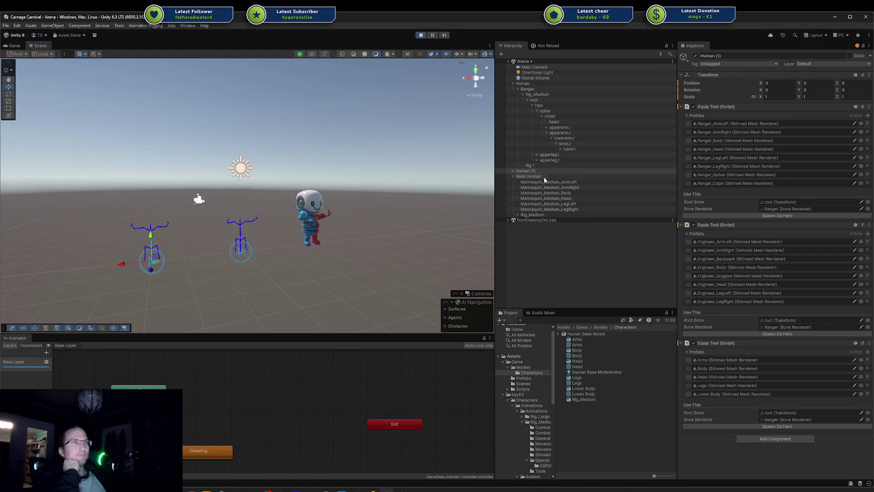
left_click(543, 176)
left_click(545, 171)
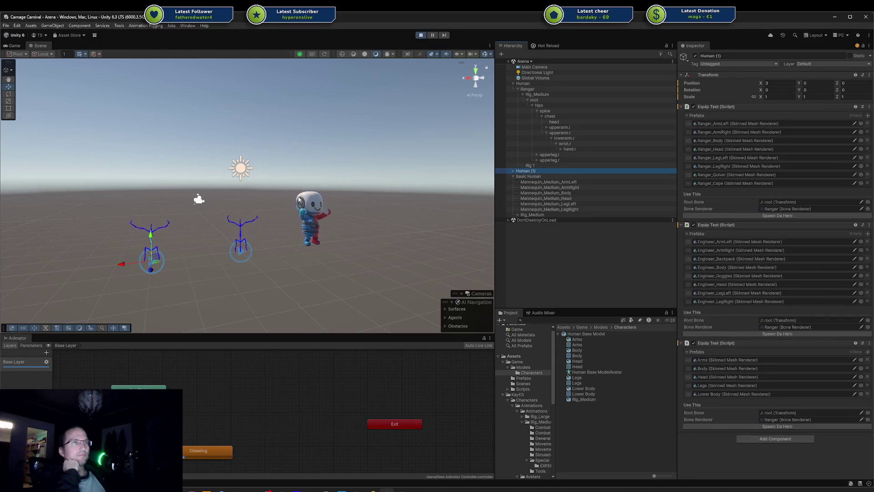
left_click(735, 427)
scroll(192, 241, "up", 2)
key("f")
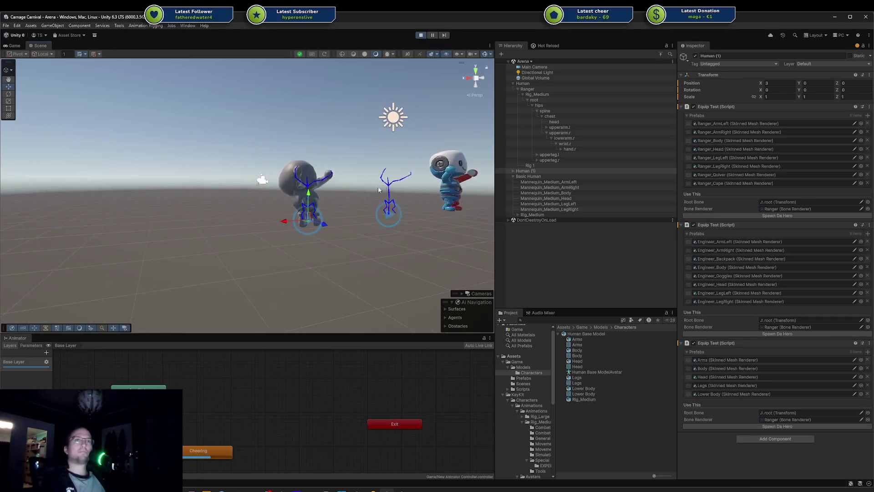
Orbit and zoom around the mannequin to inspect how it deforms while animating
mouse_move(337, 160)
left_mouse_down()
mouse_move(217, 250)
mouse_move(208, 224)
left_mouse_up()
scroll(352, 200, "up", 5)
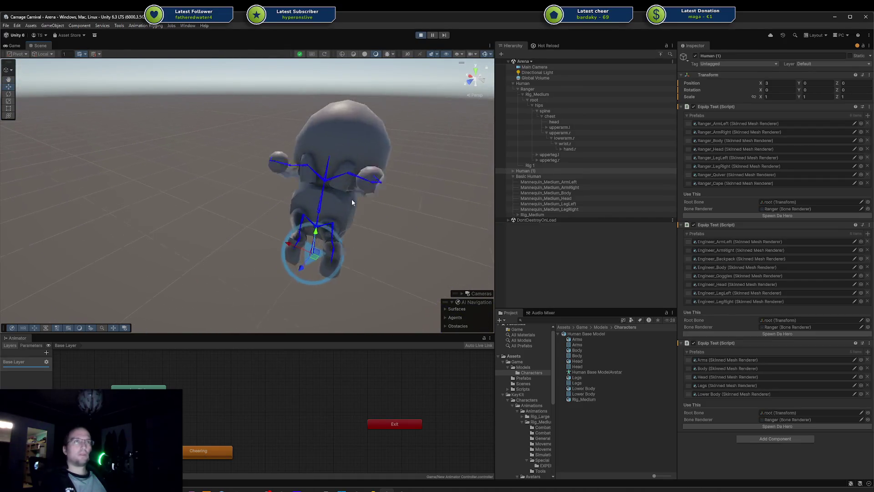
mouse_move(342, 178)
left_mouse_down()
mouse_move(313, 299)
mouse_move(314, 273)
mouse_move(226, 181)
mouse_move(282, 177)
mouse_move(343, 157)
mouse_move(632, 182)
mouse_move(870, 221)
mouse_move(191, 150)
mouse_move(432, 136)
mouse_move(290, 236)
left_mouse_up()
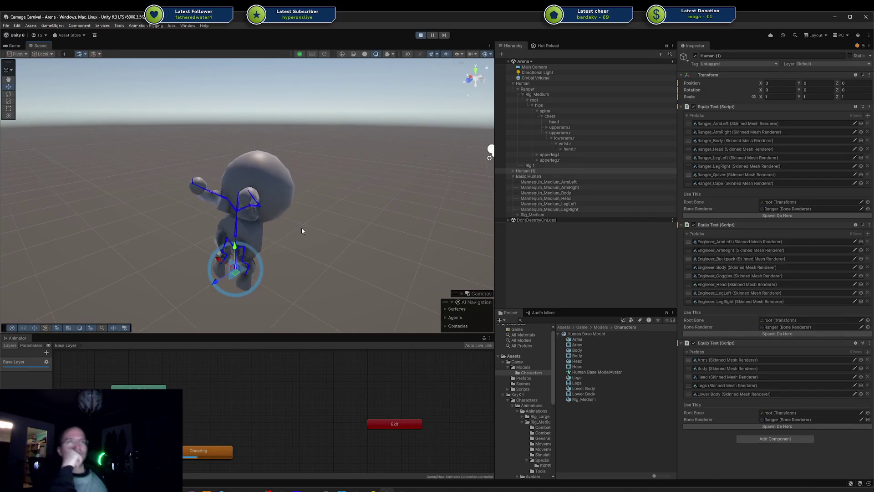
scroll(301, 230, "up", 3)
left_click_drag(278, 241, 350, 144)
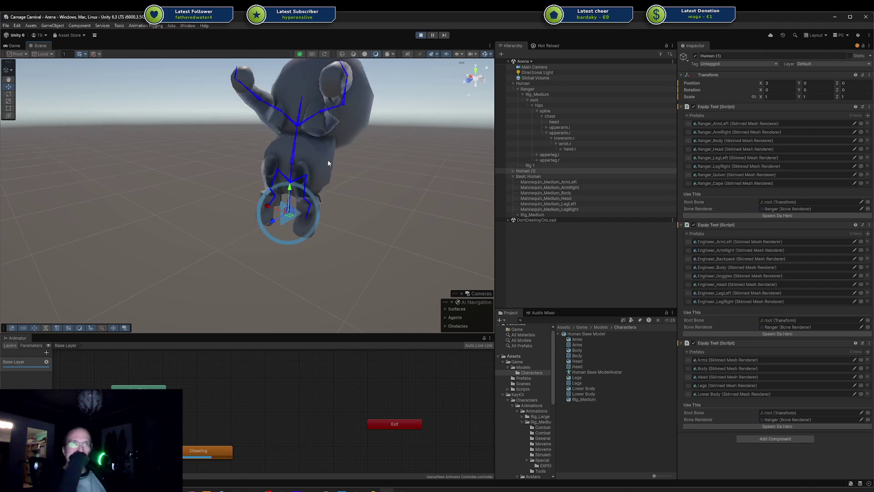
scroll(356, 140, "up", 3)
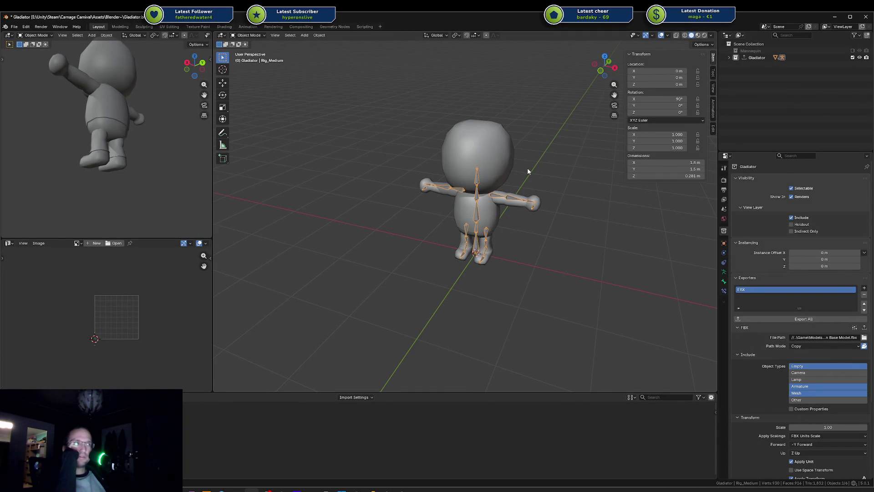
Zoom in on the Gladiator rig in Blender, then switch back to the Unity editor
scroll(493, 194, "up", 3)
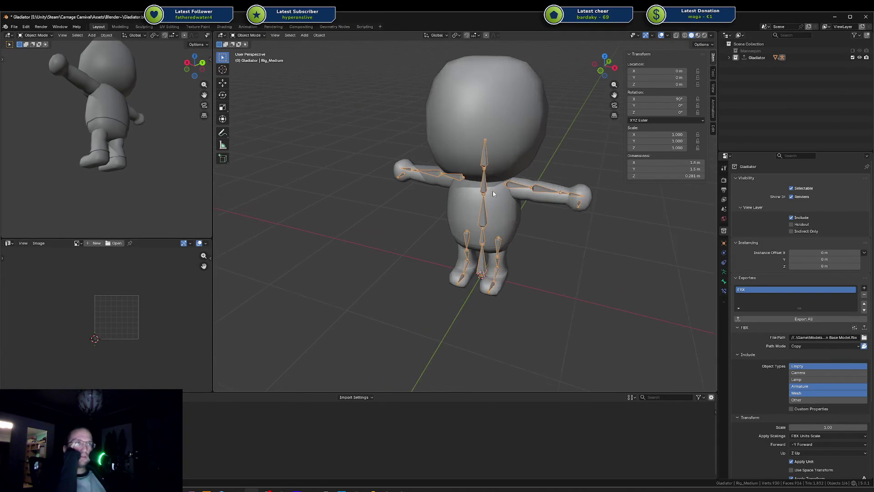
scroll(493, 193, "up", 2)
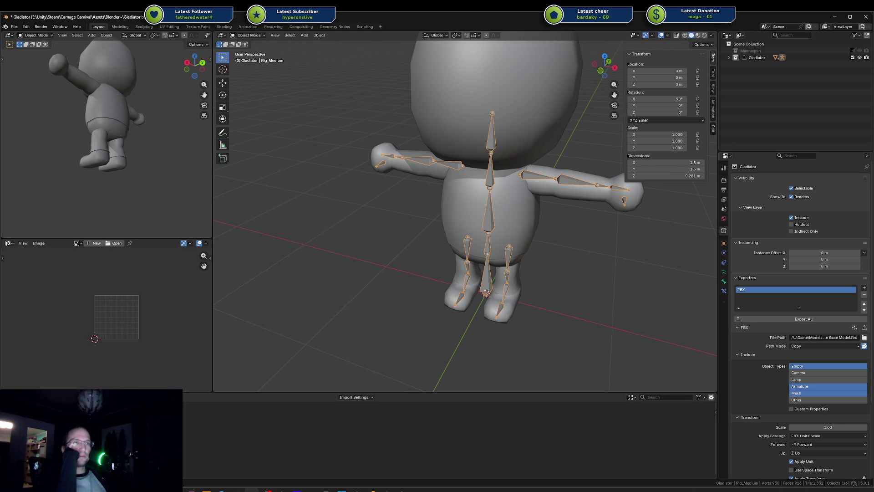
left_click(403, 479)
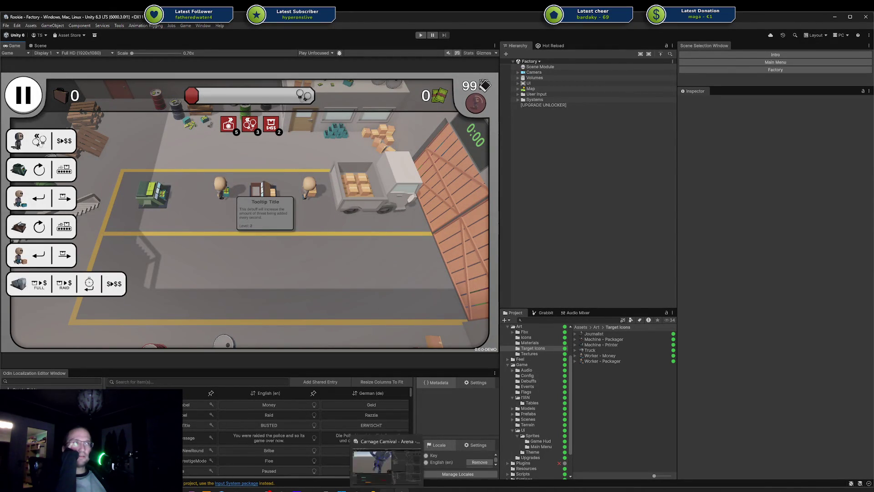
Return to the Carnage Carnival arena and pull the view back to see both characters
left_click(387, 468)
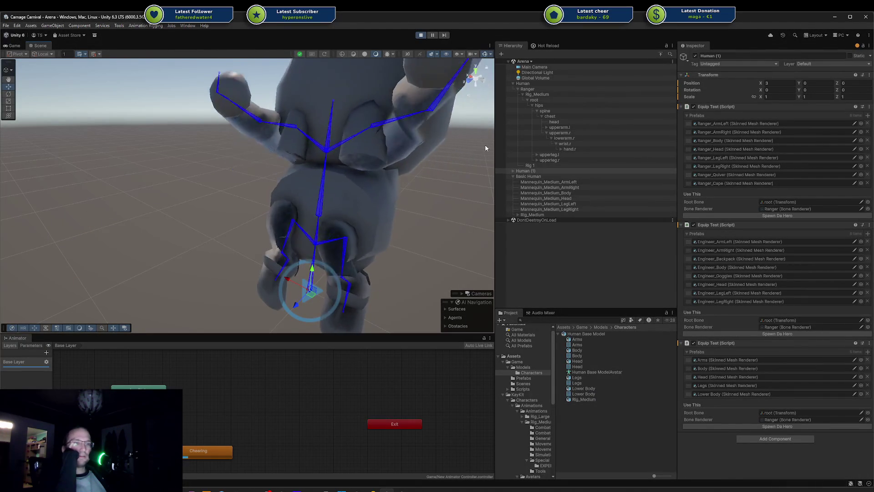
left_click(410, 490)
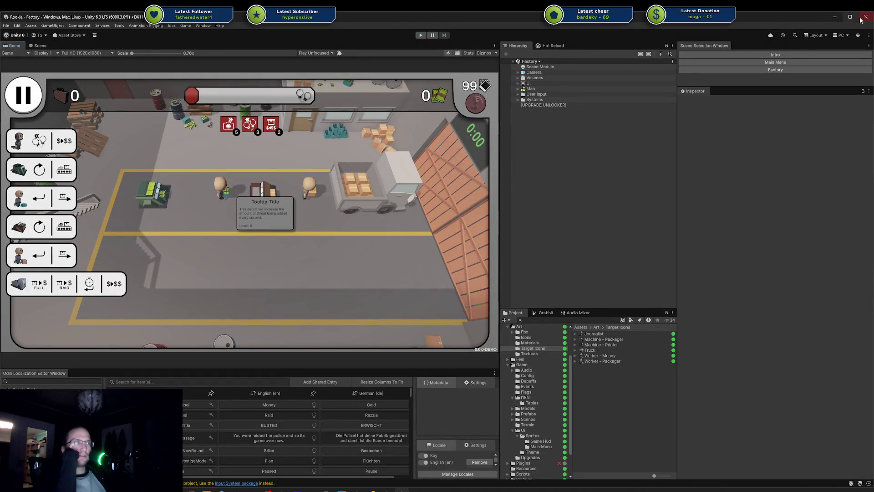
key("alt+Tab")
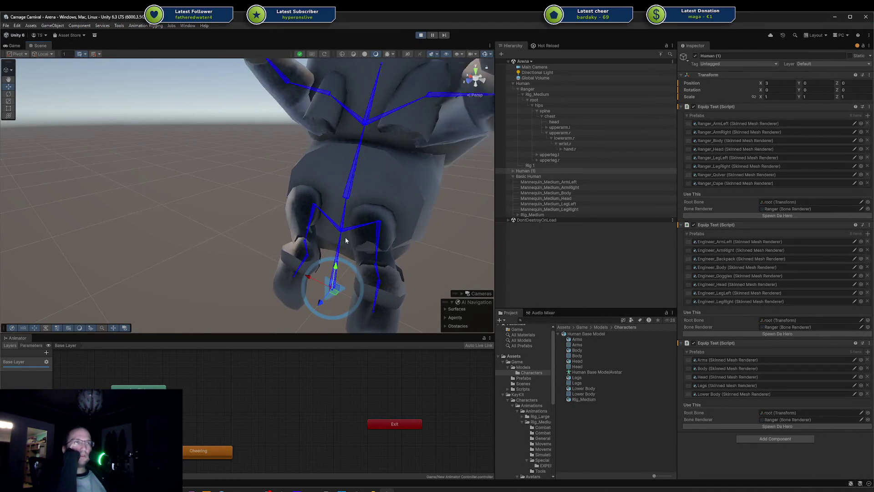
mouse_move(388, 235)
left_mouse_down()
mouse_move(366, 210)
mouse_move(221, 155)
mouse_move(266, 170)
left_mouse_up()
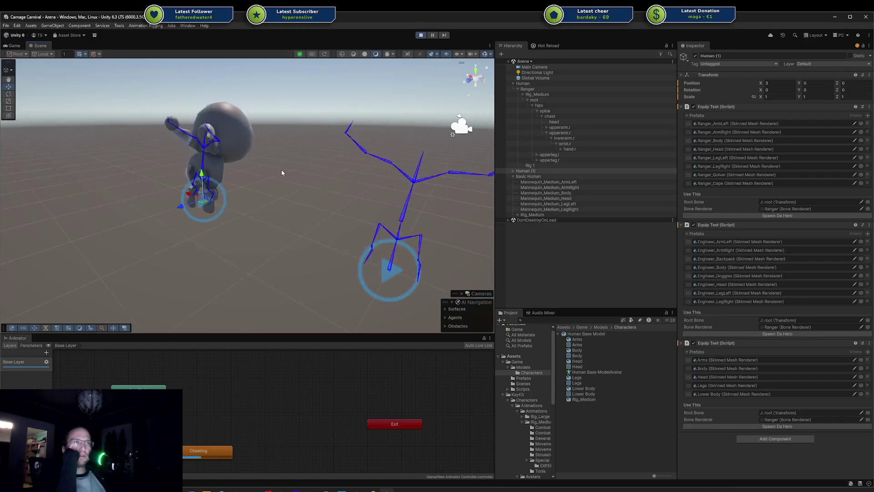
Spawn the Ranger outfit onto the large Human skeleton and frame it
left_click(538, 83)
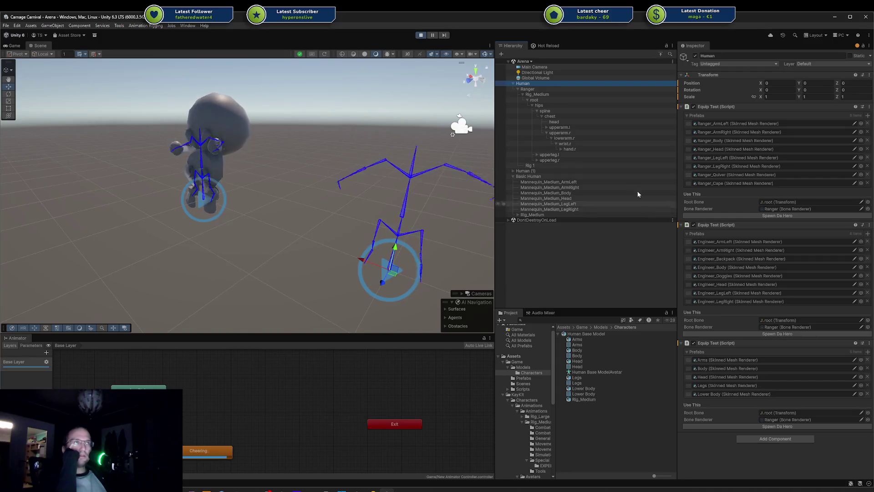
left_click(742, 214)
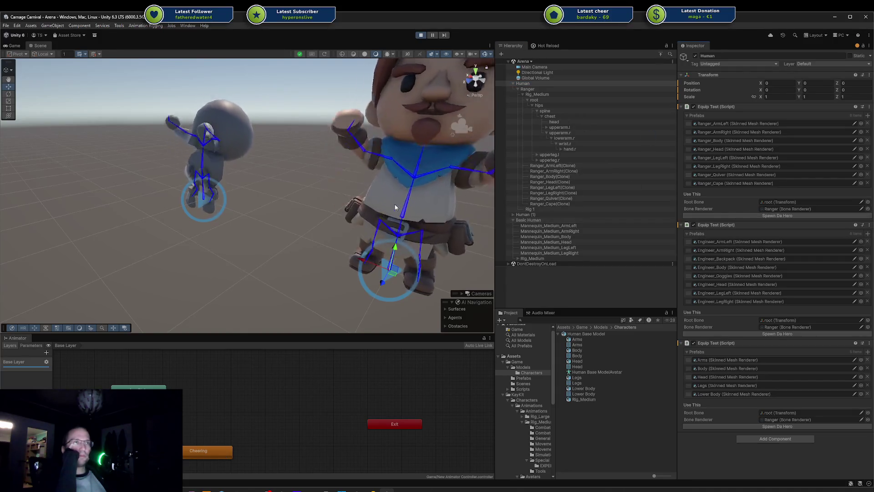
key("f")
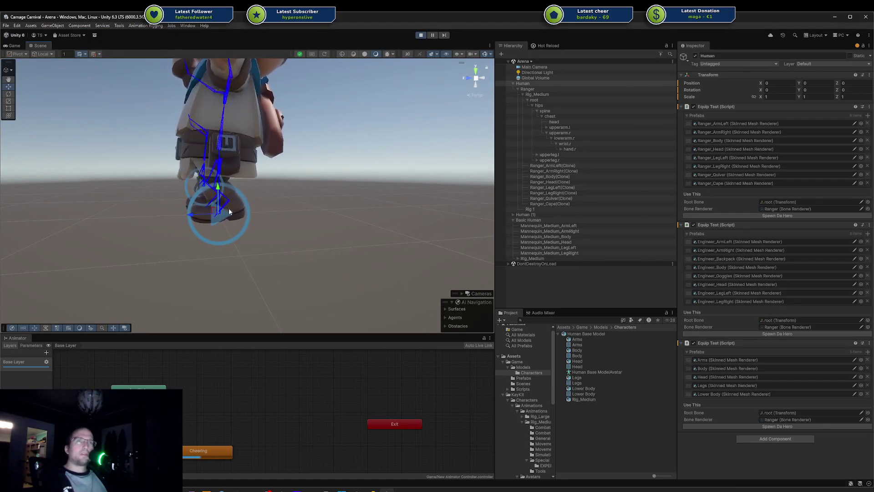
scroll(322, 205, "down", 5)
left_click(333, 172)
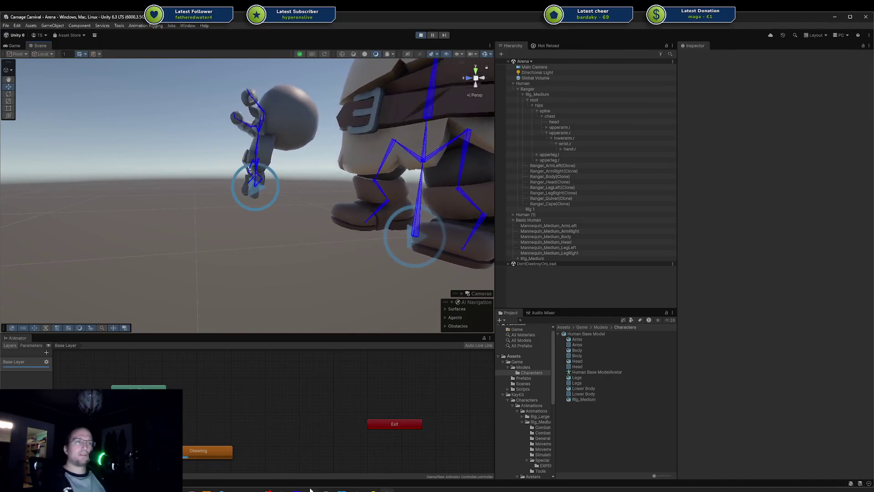
key("alt+Tab")
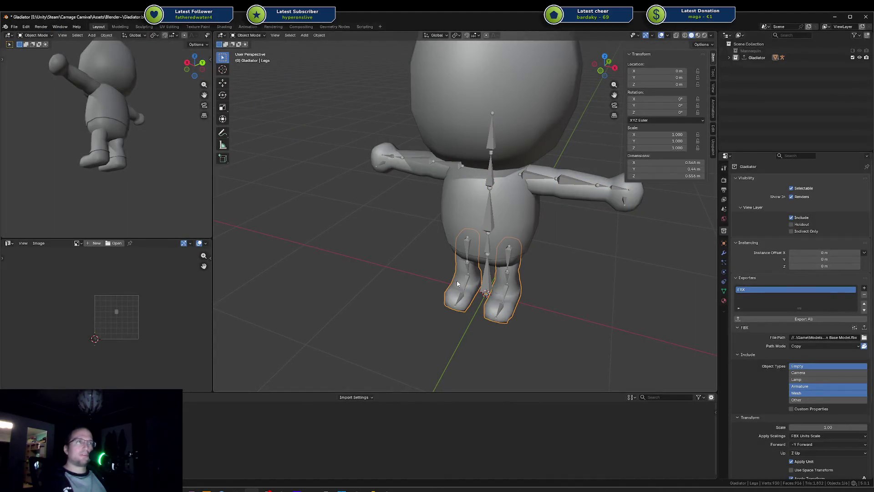
Apply all transforms to the Gladiator Legs, Body and Head meshes, then re-export the collection
scroll(634, 210, "down", 5)
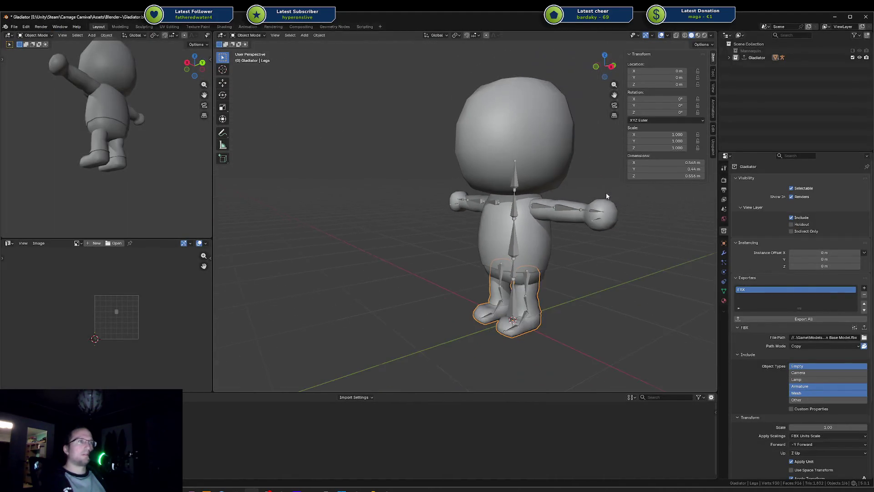
right_click(535, 282)
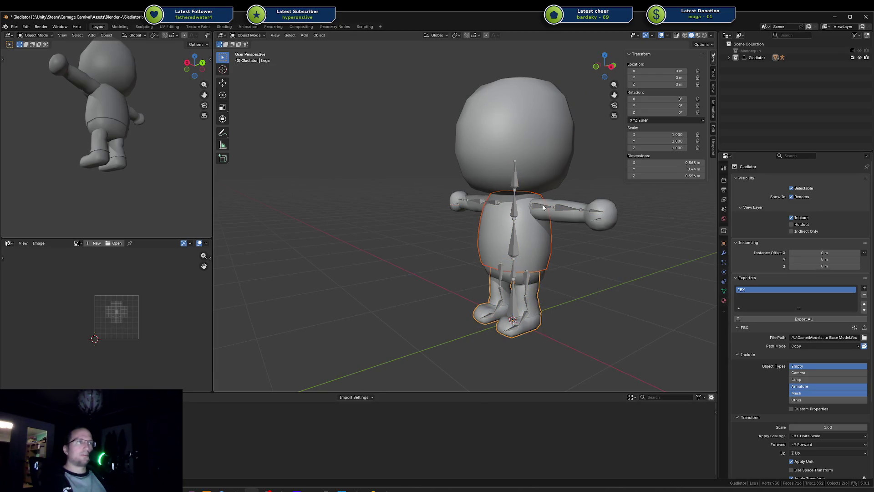
left_click(538, 174, "shift")
key("ctrl+a")
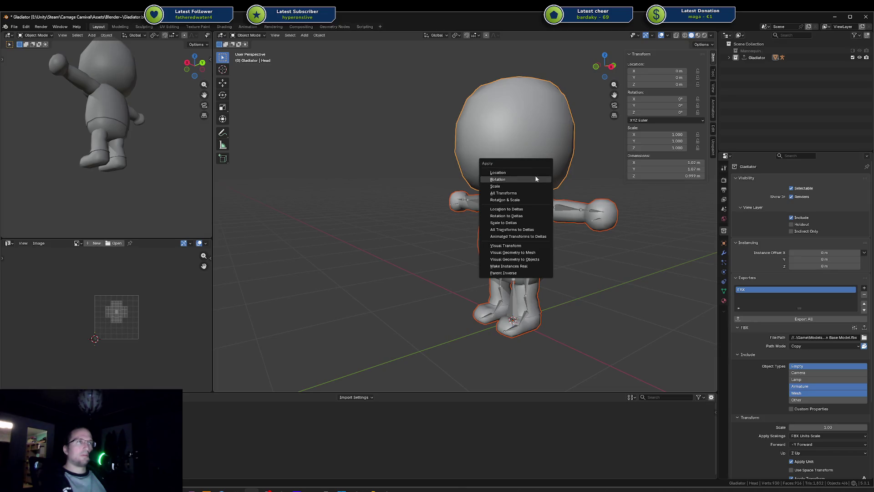
left_click(520, 194)
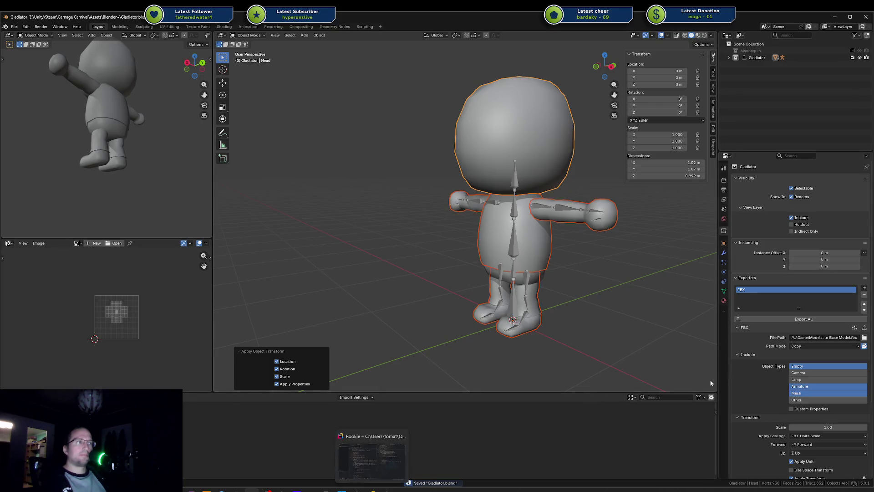
left_click(784, 321)
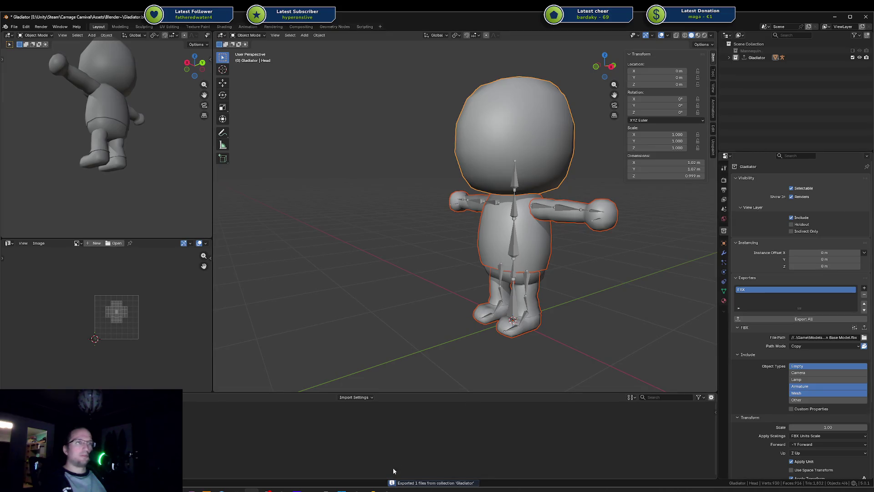
key("alt+Tab")
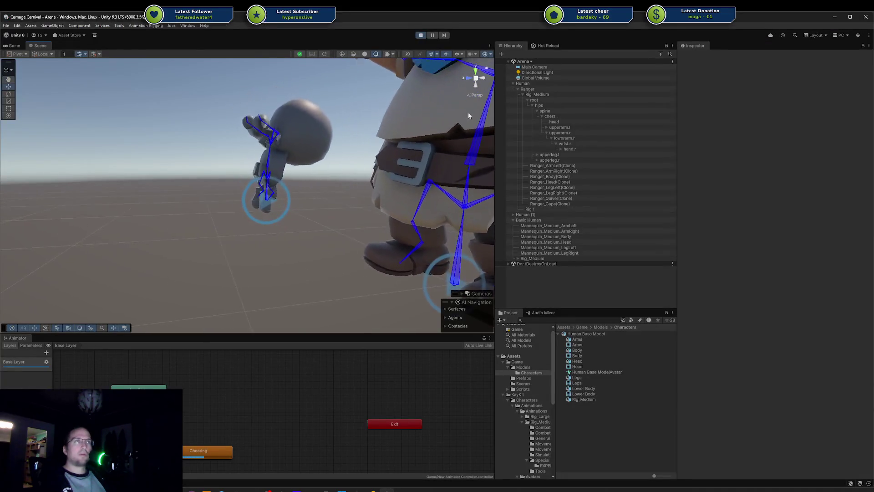
Stop play mode and set the model's rig animation type to Generic
left_click(420, 35)
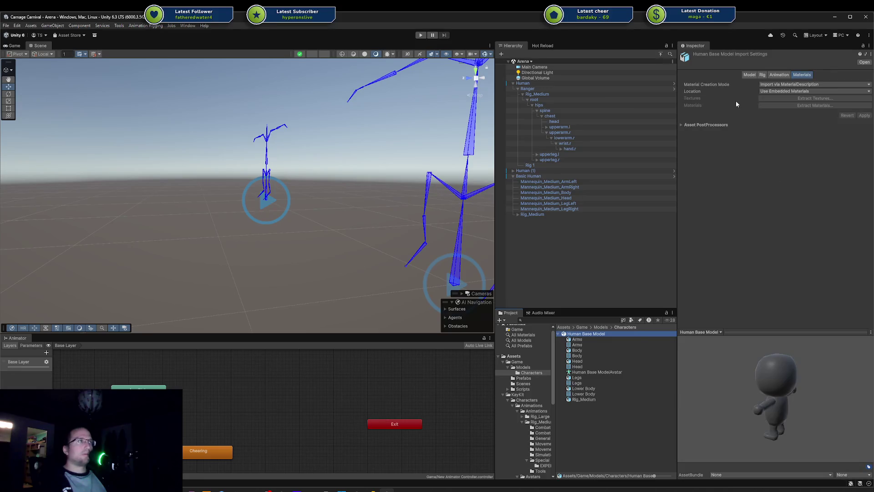
left_click(778, 75)
left_click(762, 75)
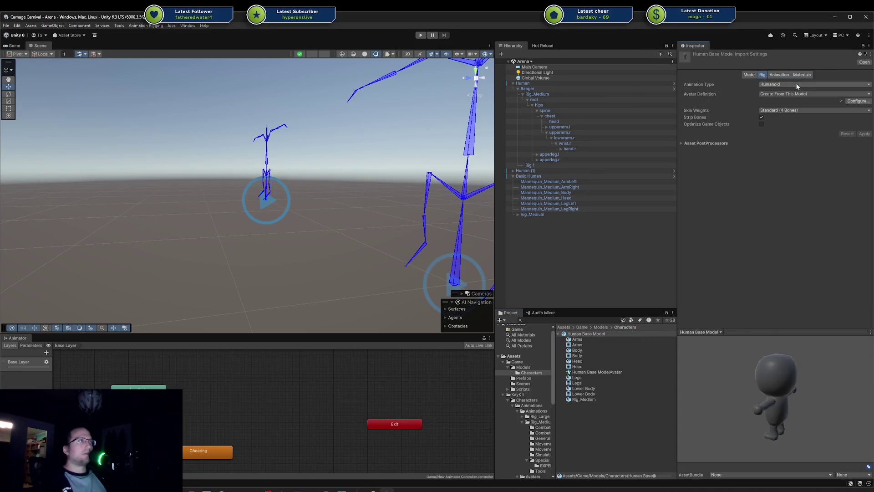
left_click(797, 84)
left_click(794, 91)
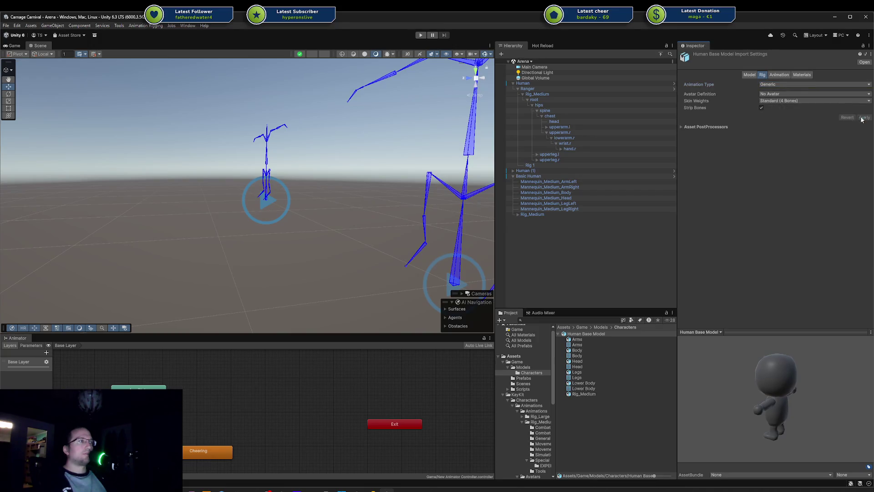
left_click(750, 75)
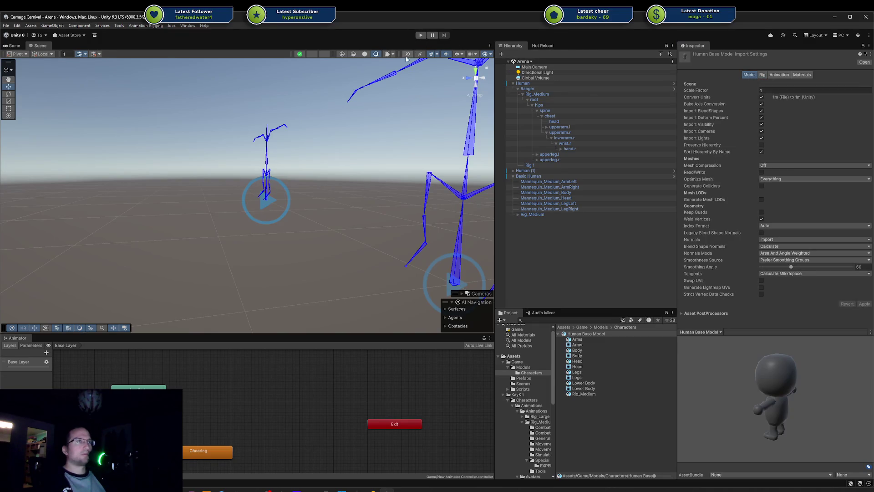
Enter play mode and spawn the base body parts onto the Human (1) rig
left_click(419, 36)
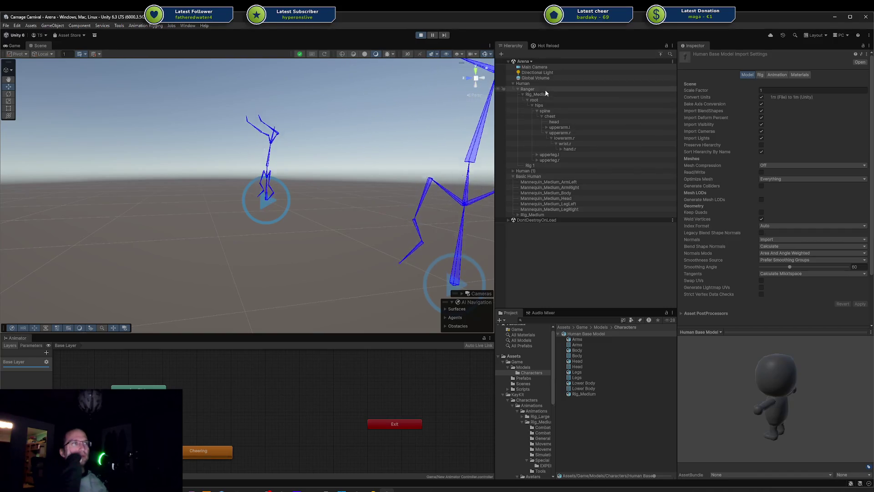
left_click(522, 171)
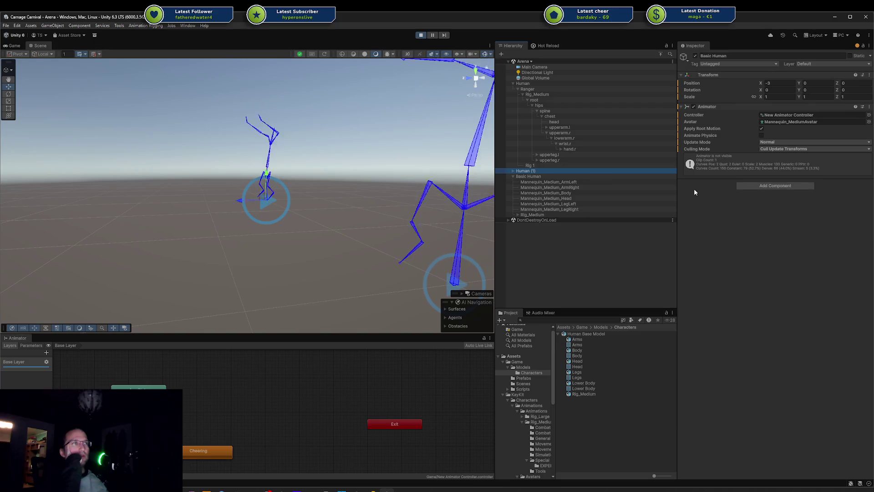
left_click(742, 426)
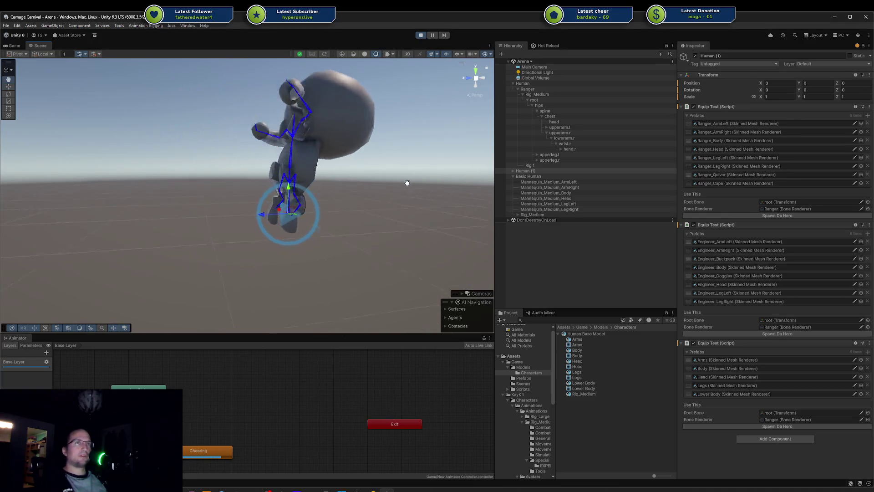
Reimport the Human Base Model asset from the Project panel
left_click(586, 334)
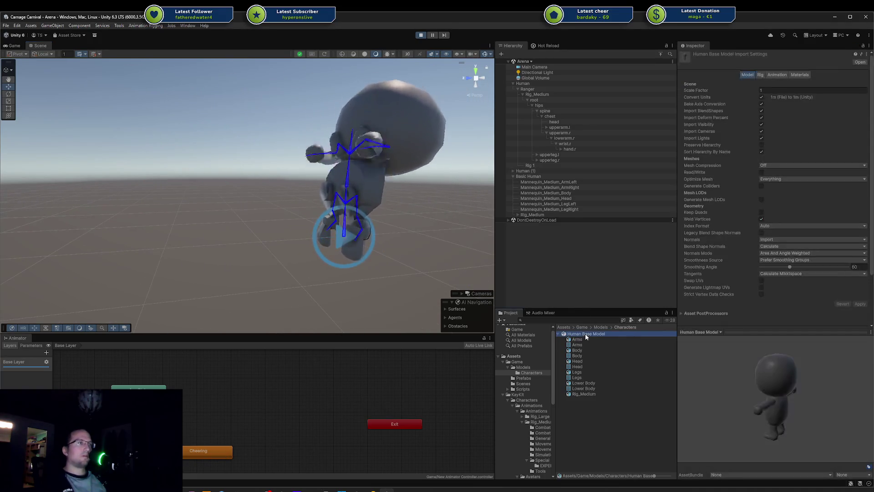
right_click(586, 333)
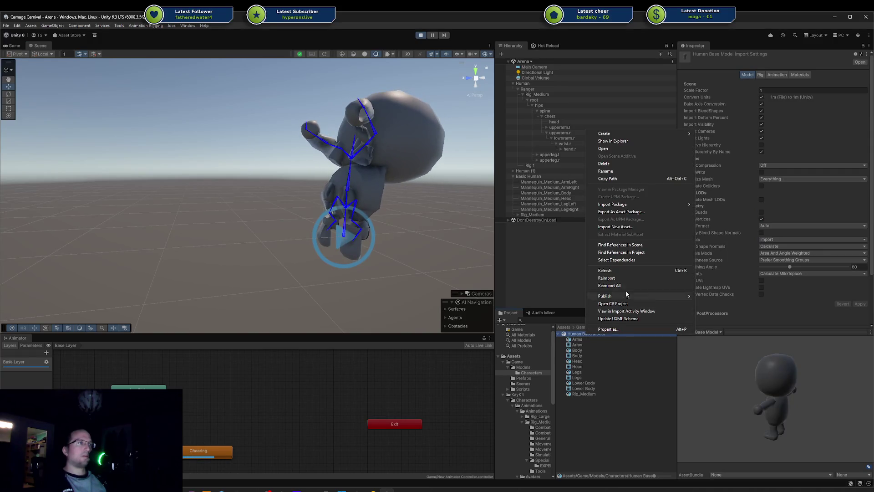
left_click(622, 278)
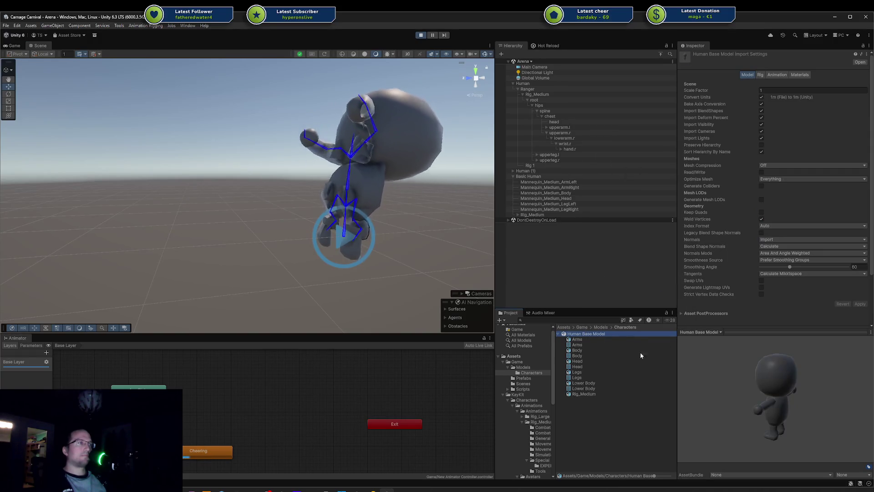
Orbit the Scene view around the animating characters, close up and from behind
left_click_drag(744, 378, 795, 375)
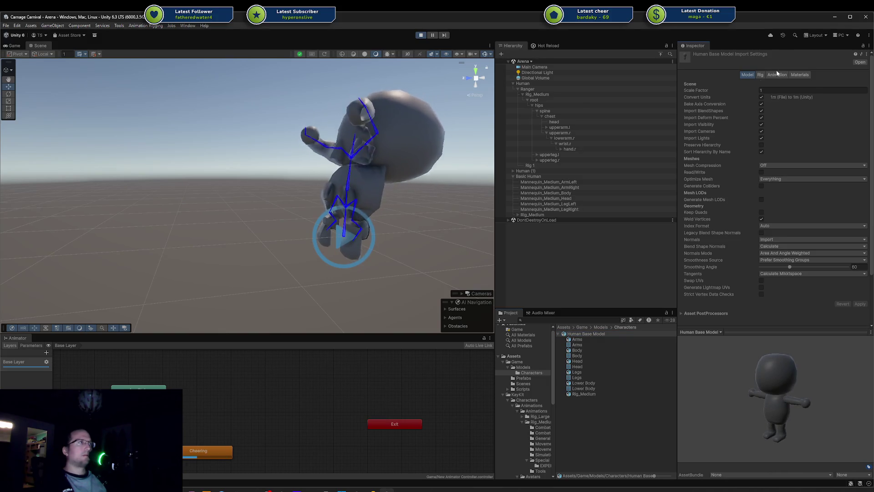
mouse_move(318, 155)
left_mouse_down()
mouse_move(237, 152)
mouse_move(388, 147)
mouse_move(401, 190)
mouse_move(353, 172)
mouse_move(346, 205)
left_mouse_up()
mouse_move(340, 237)
left_mouse_down()
mouse_move(632, 226)
mouse_move(579, 264)
mouse_move(636, 258)
mouse_move(299, 249)
left_mouse_up()
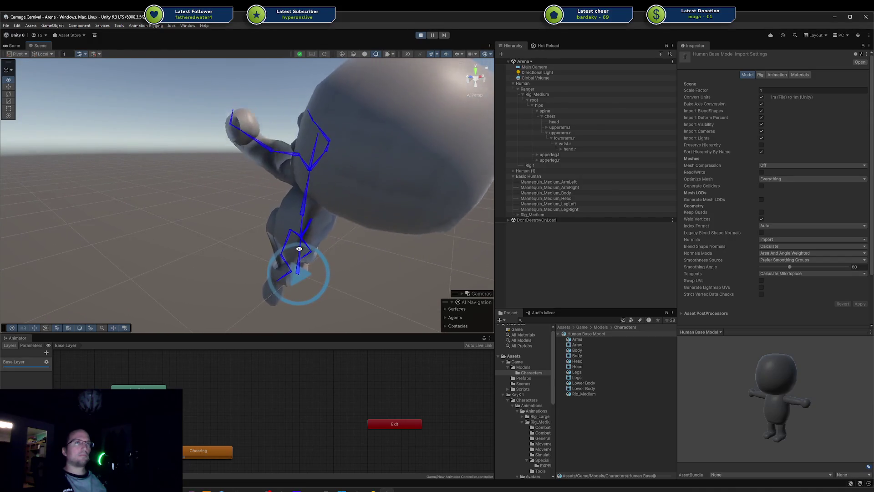
left_click_drag(236, 112, 543, 145)
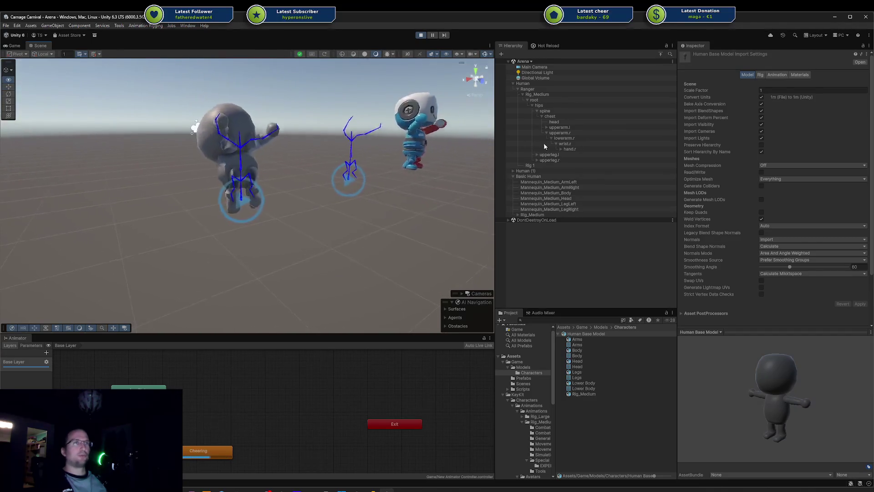
left_click_drag(459, 146, 258, 210)
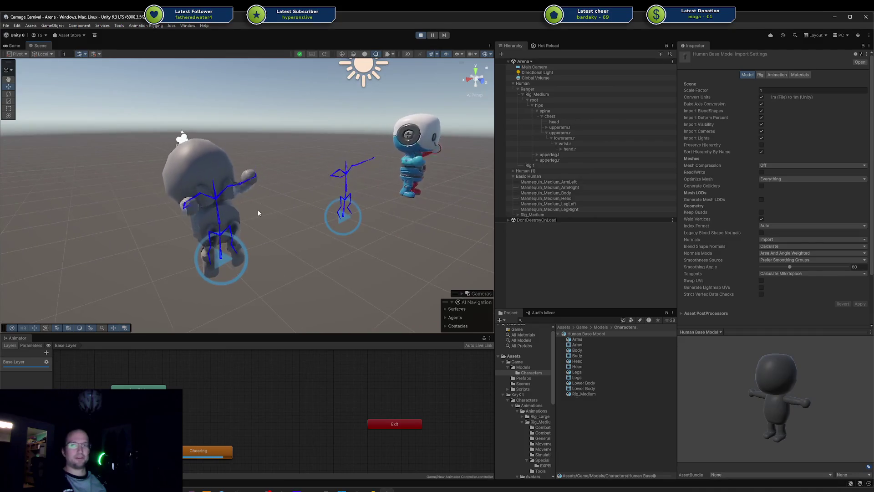
Inspect the Body(Clone) mesh part and Human (1), collapsing its root bone hierarchy
left_click(234, 192)
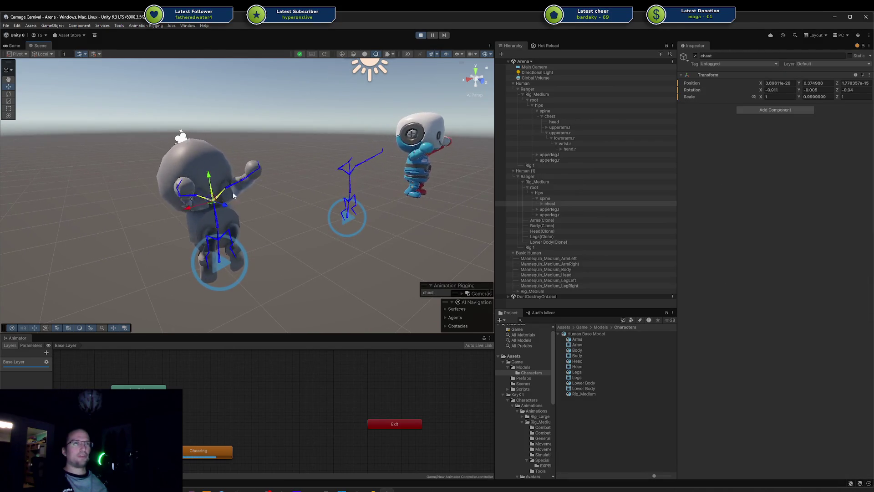
left_click(288, 206)
key("f")
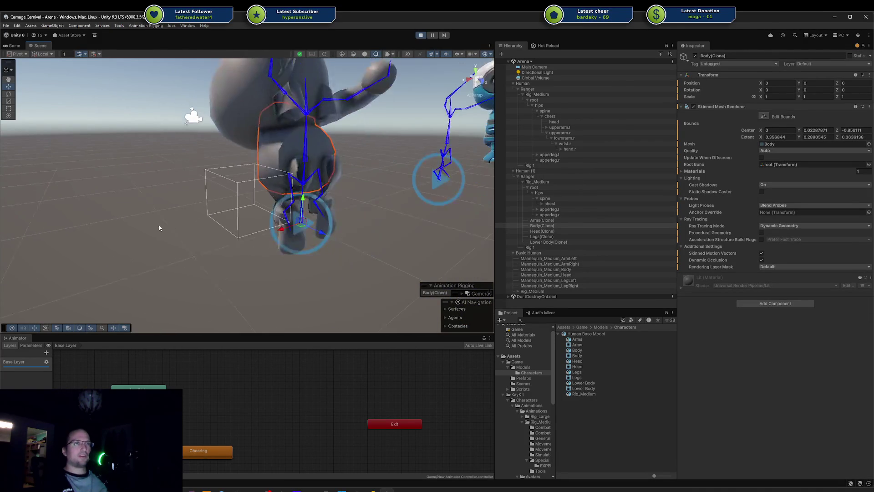
left_click(322, 220)
left_click(555, 171)
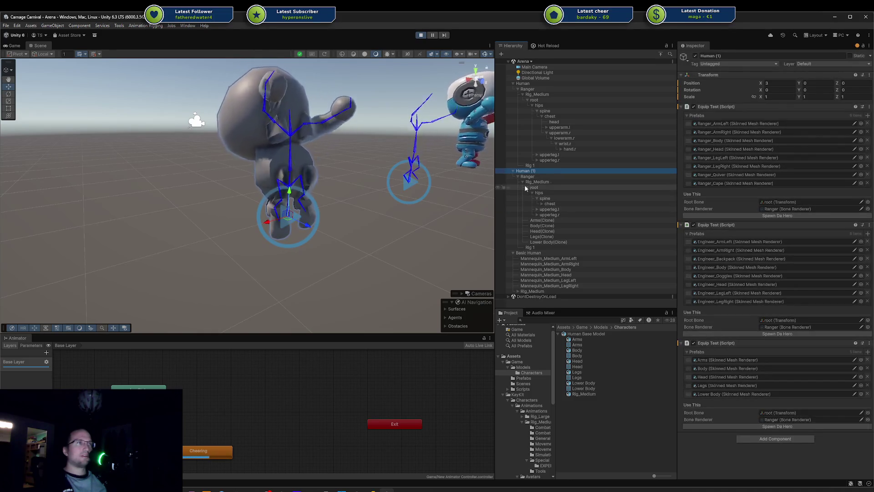
left_click(526, 186)
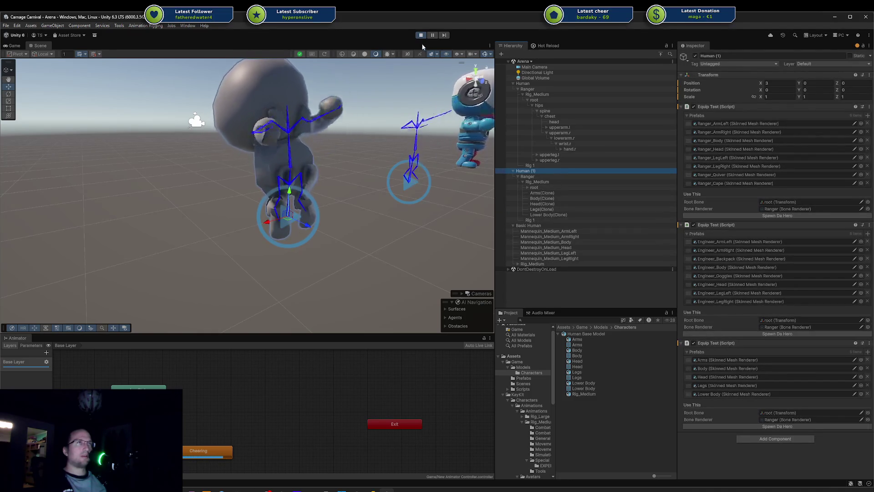
scroll(382, 248, "down", 3)
mouse_move(382, 248)
left_mouse_down()
mouse_move(346, 273)
mouse_move(563, 310)
mouse_move(161, 249)
left_mouse_up()
Add an Animator component to the Human Base Model(Clone) instance
left_click(773, 110)
type("animato")
key("Return")
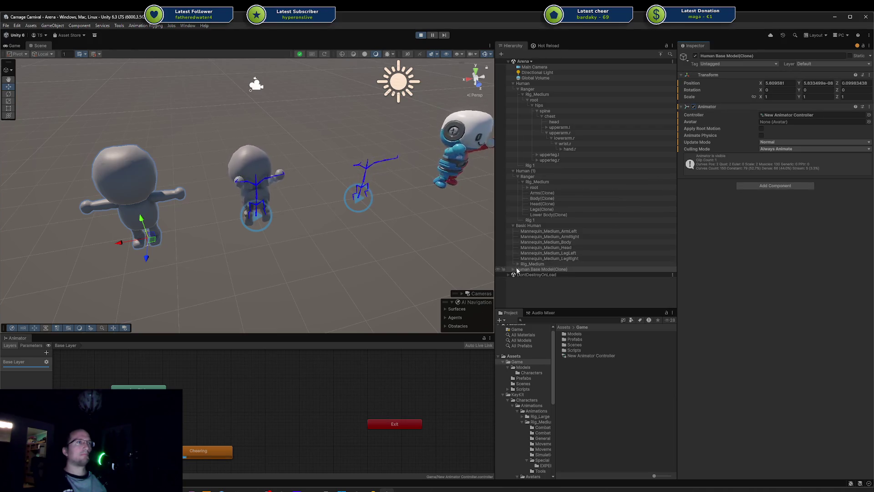
left_click(539, 280)
Try several avatars on Human Base Model(Clone)'s Animator, settling on Rig_Medium_Avatar
left_click(533, 302)
left_click(536, 270)
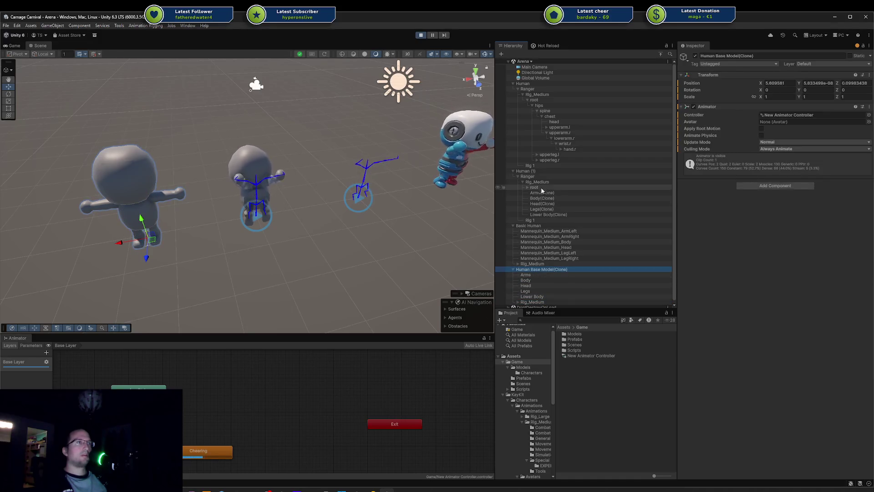
left_click(531, 225)
left_click(551, 269)
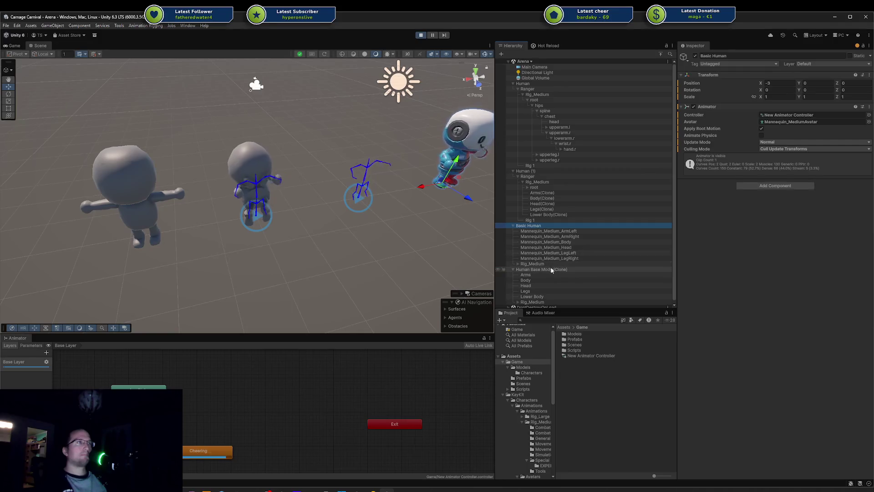
left_click(870, 122)
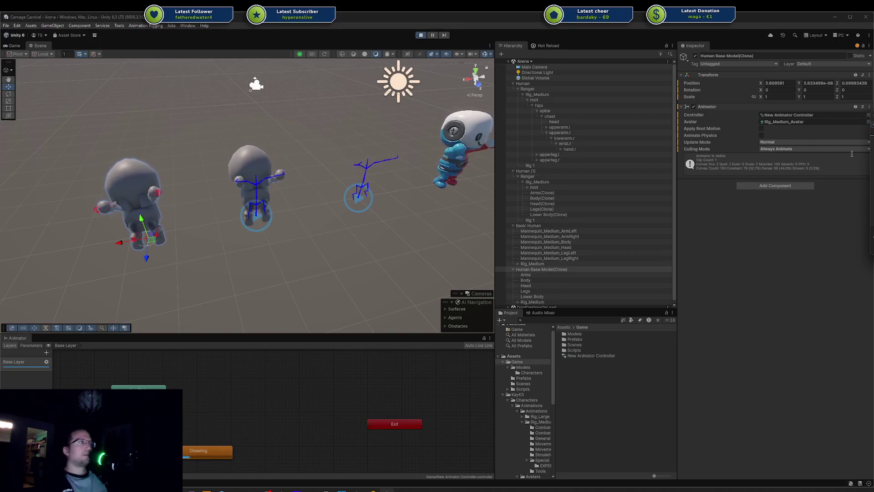
left_click(869, 122)
left_click(708, 250)
left_click(677, 248)
left_click(641, 255)
left_click(751, 249)
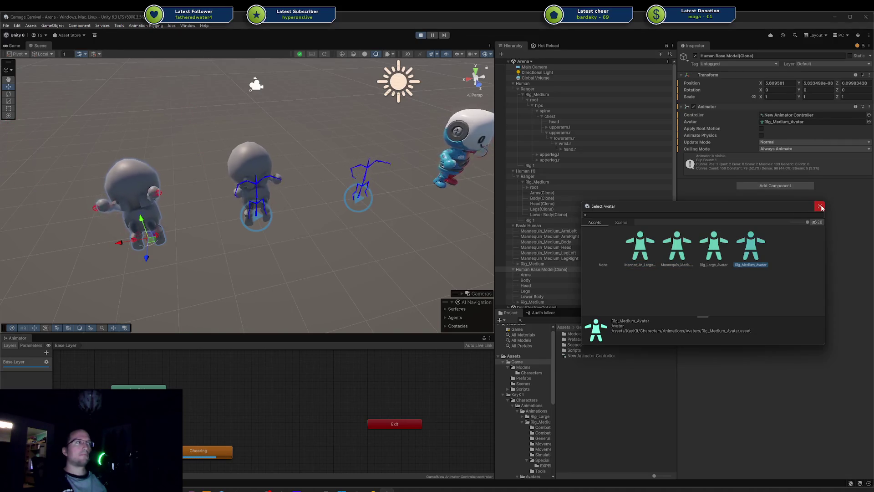
left_click(820, 205)
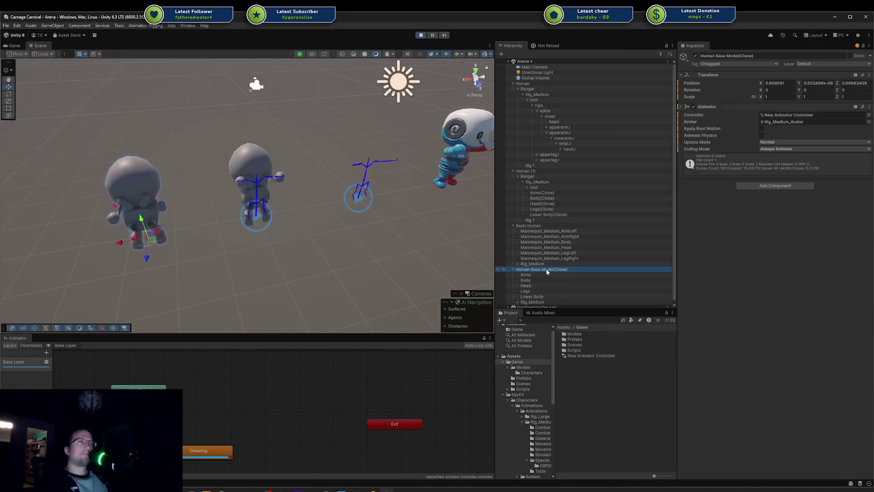
Delete Human Base Model(Clone), then select the Ranger rig and locate its avatar asset
key("Delete")
left_click(547, 225)
left_click(542, 170)
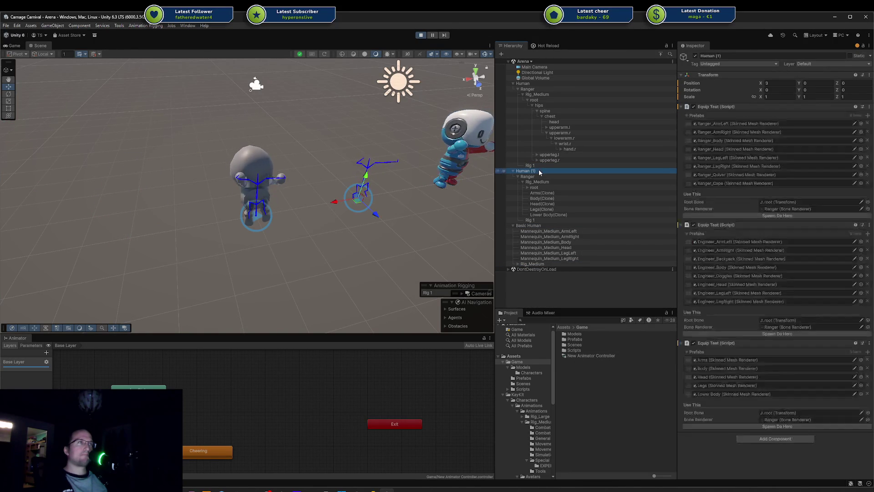
left_click(542, 88)
left_click(523, 84)
left_click(534, 171)
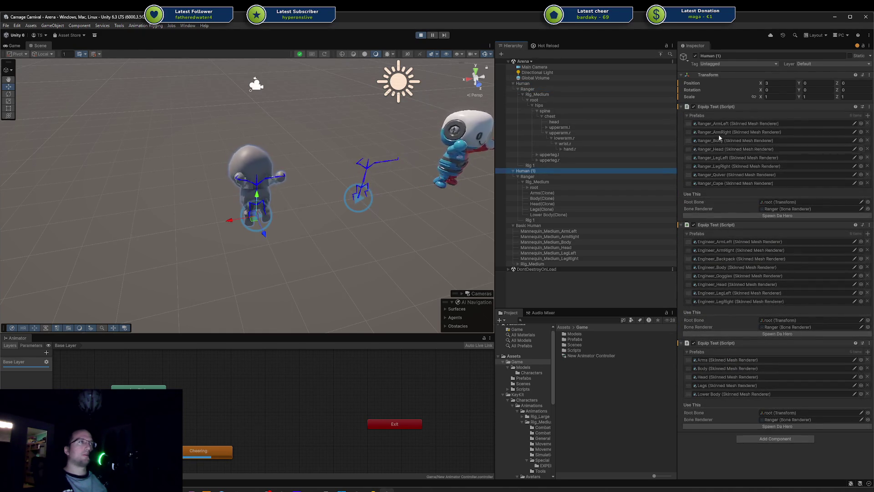
left_click(558, 176)
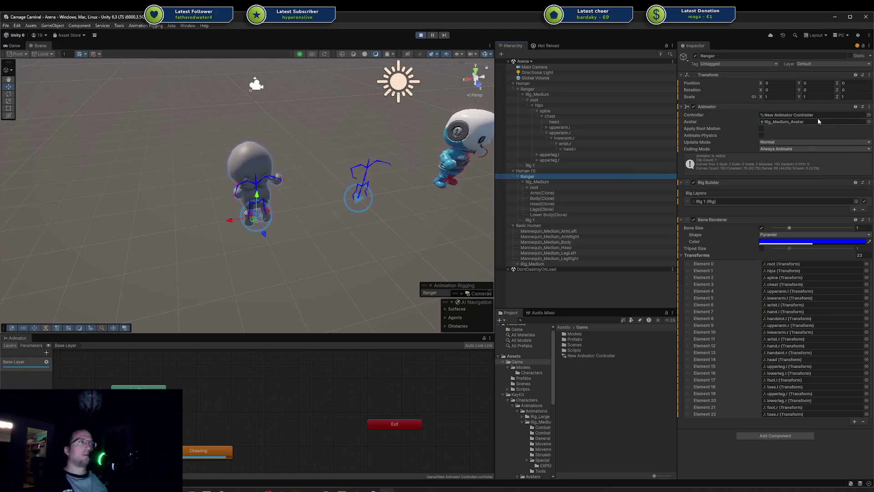
left_click(803, 122)
key("Delete")
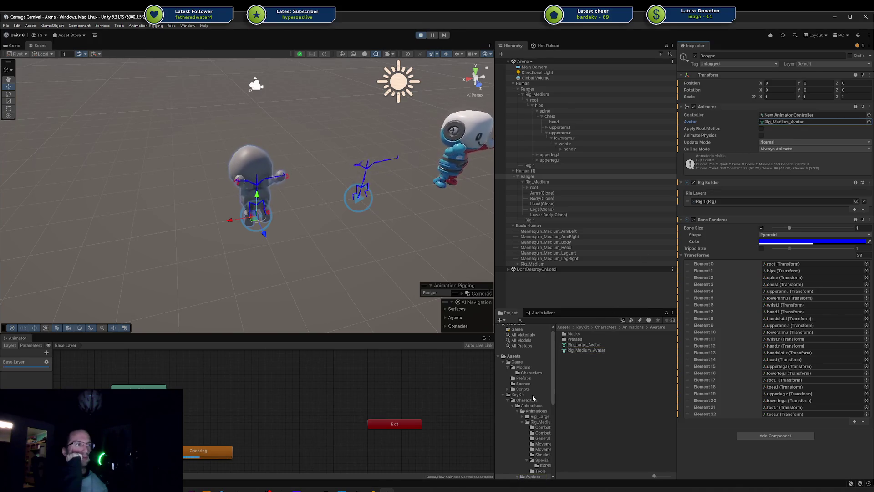
left_click(530, 378)
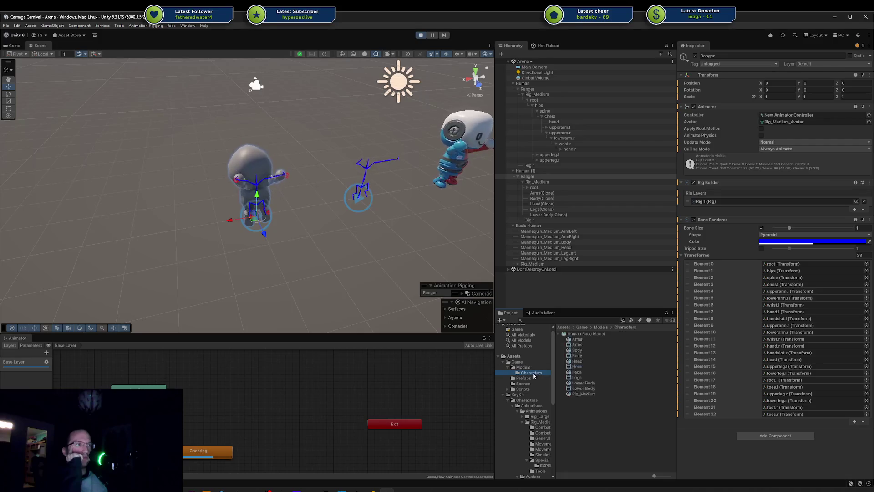
Set the Human Base Model's rig animation type to Humanoid
left_click(586, 334)
left_click(779, 76)
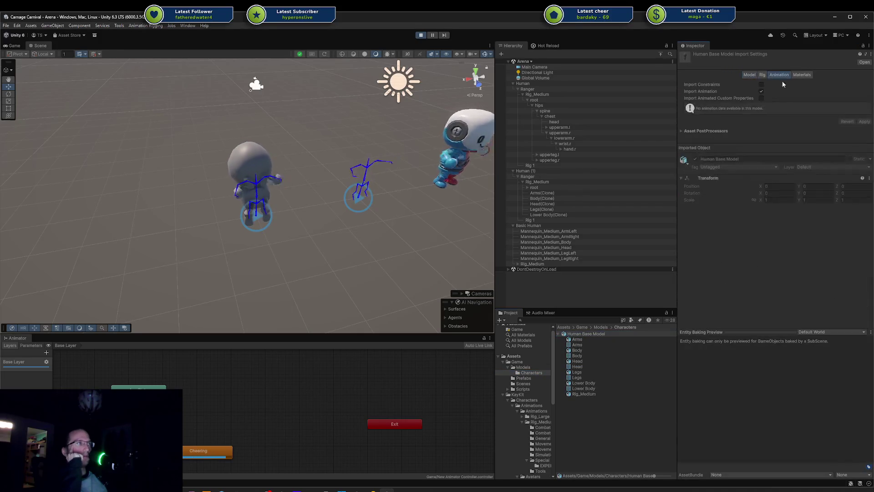
left_click(763, 75)
left_click(774, 84)
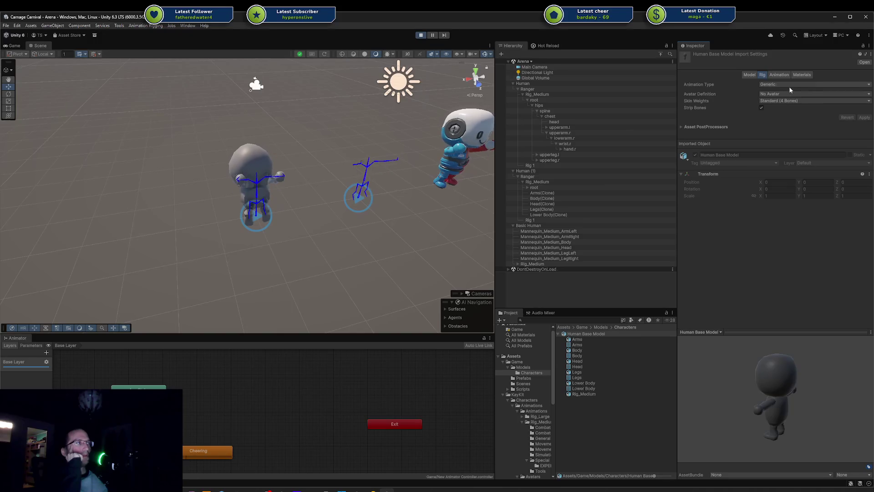
left_click(792, 116)
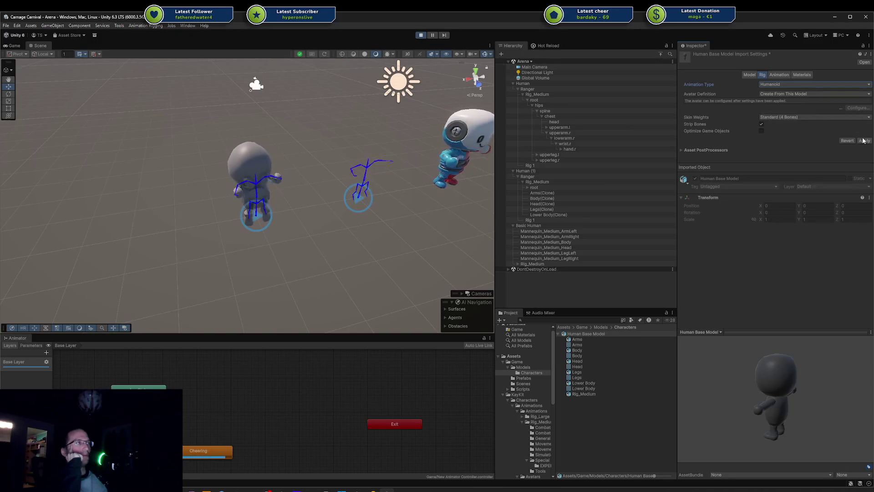
Copy the avatar from Mannequin_MediumAvatar, apply the rig settings, and stop the game
left_click(813, 94)
left_click(794, 117)
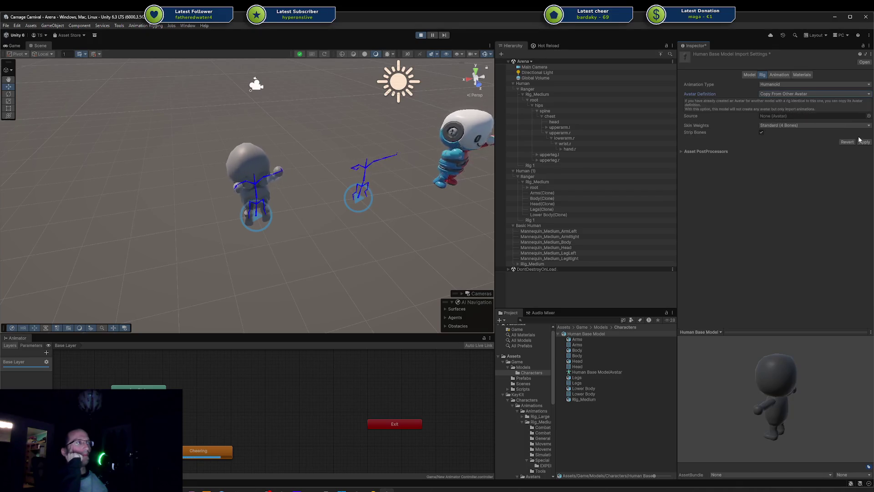
left_click(869, 117)
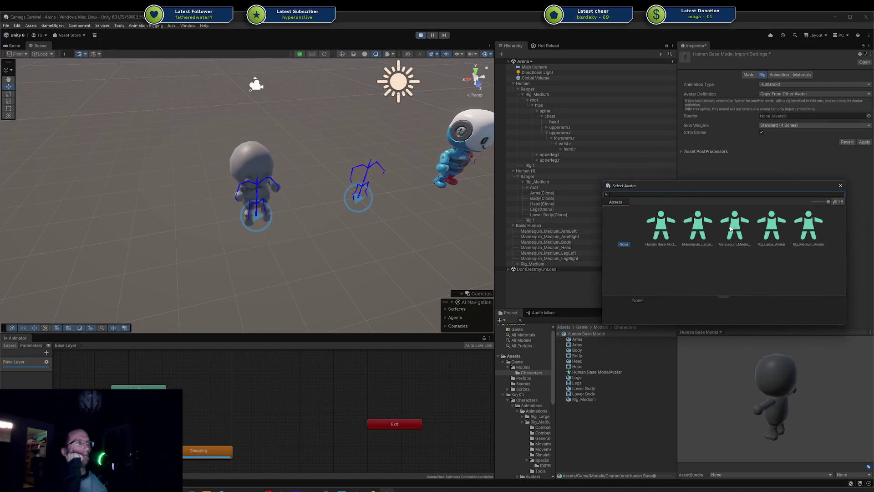
left_click(732, 229)
left_click(841, 186)
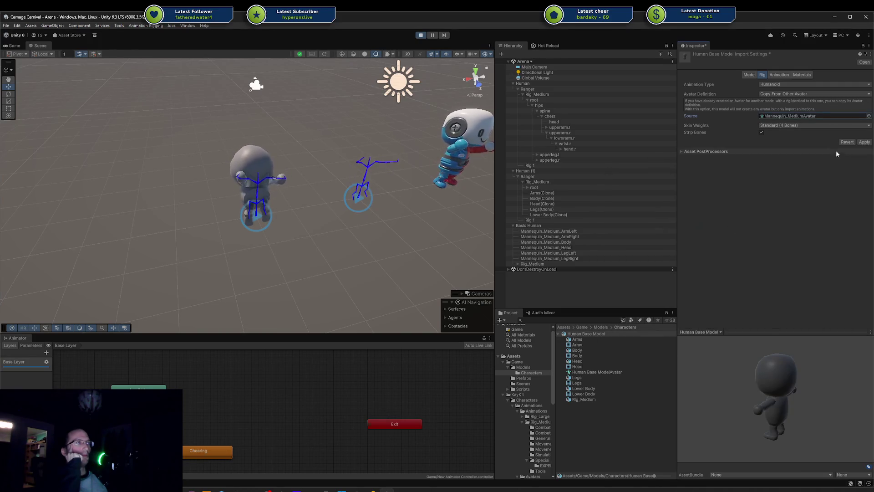
left_click(865, 142)
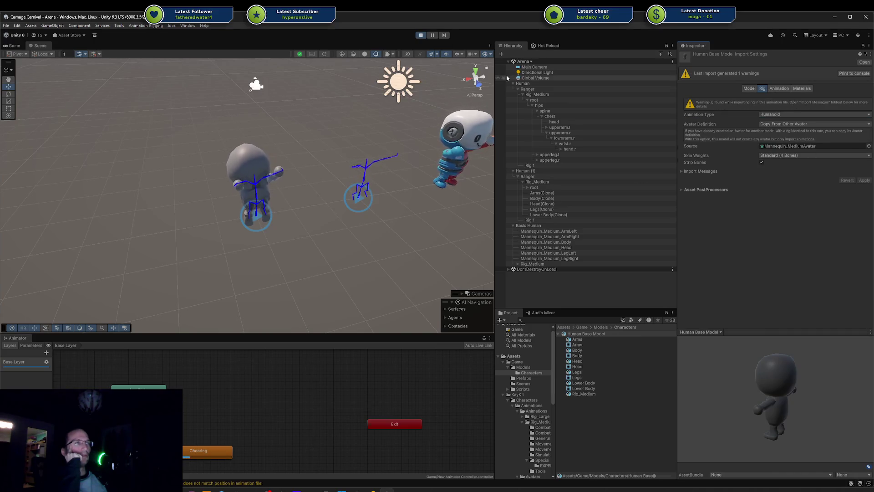
left_click(421, 36)
Start play mode, then select Basic Human and Human to view the Equip Test components
left_click(417, 35)
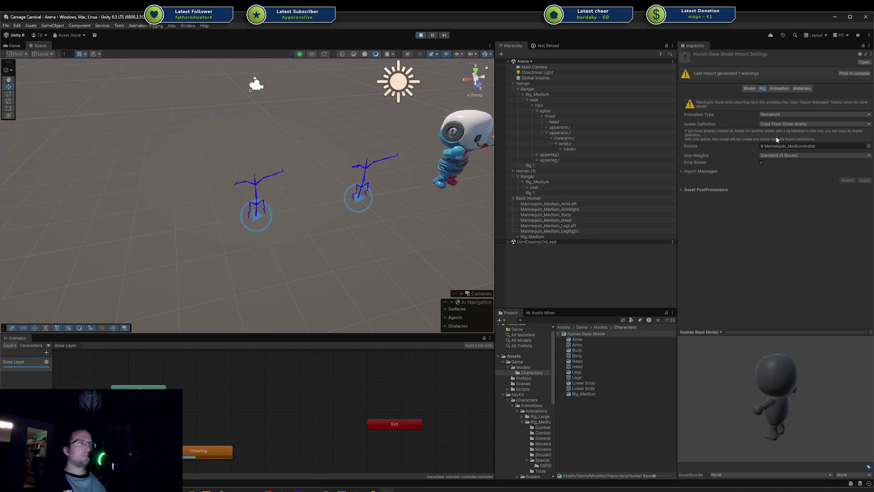
left_click(546, 199)
left_click(548, 83)
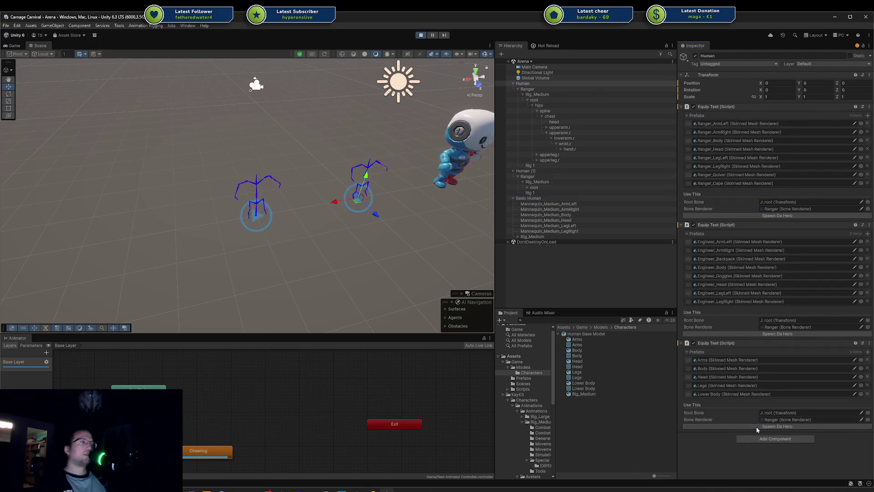
Spawn the grey base-body hero from the third Equip Test and frame it in view
left_click(756, 426)
key("f")
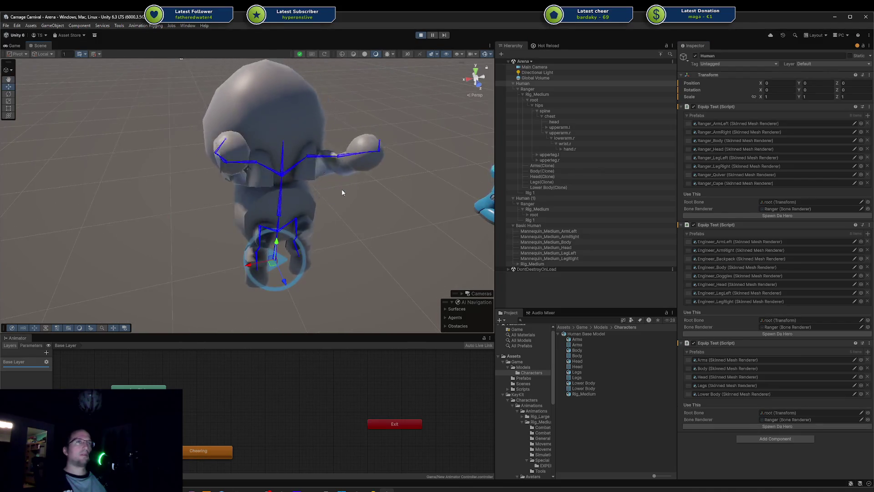
left_click_drag(343, 193, 387, 166)
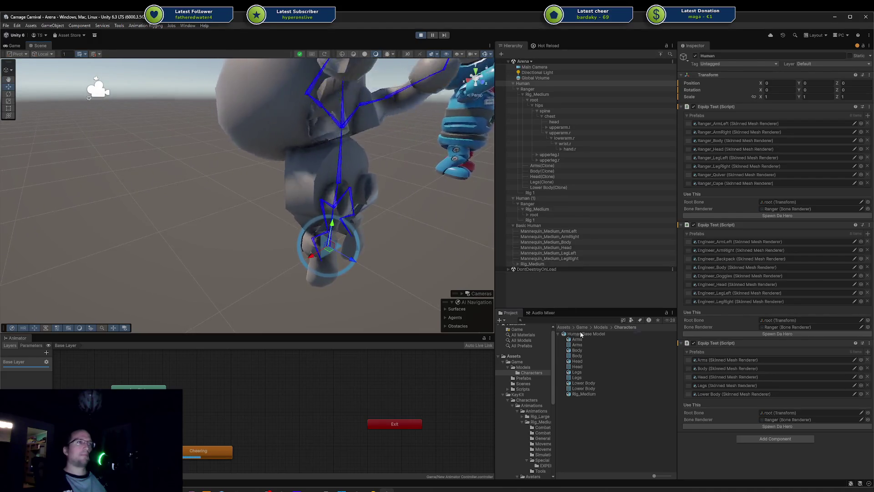
Toggle Bake Axis Conversion in the Human Base Model's Model import settings and apply it
left_click(586, 334)
left_click(749, 88)
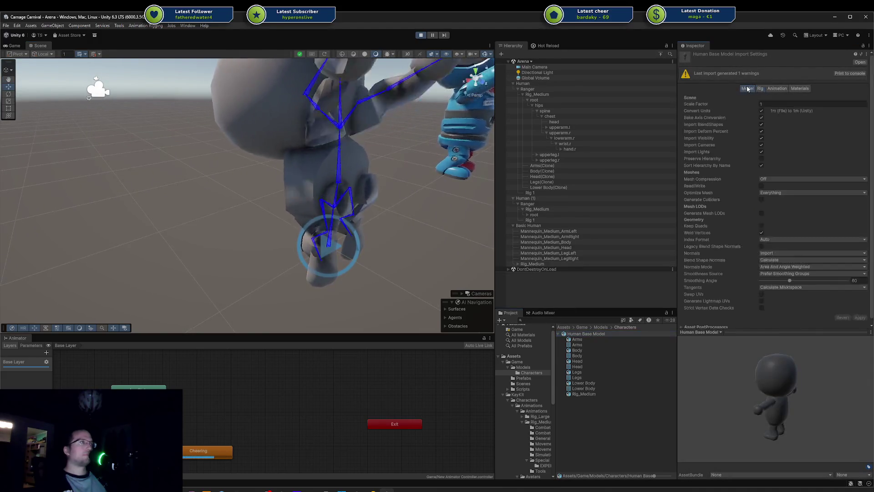
left_click(761, 118)
left_click(859, 318)
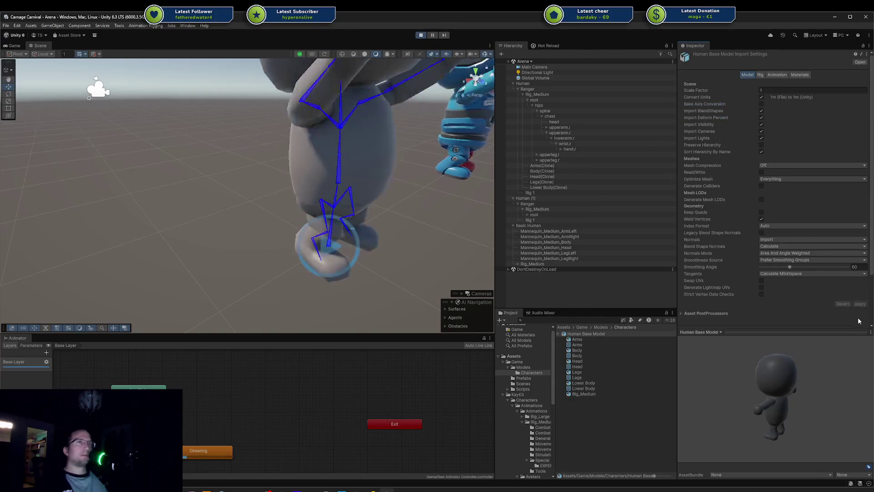
mouse_move(423, 177)
left_mouse_down()
mouse_move(301, 146)
mouse_move(326, 139)
mouse_move(314, 159)
mouse_move(275, 139)
mouse_move(319, 196)
mouse_move(133, 187)
mouse_move(179, 179)
mouse_move(283, 208)
mouse_move(397, 207)
mouse_move(379, 197)
mouse_move(302, 230)
mouse_move(314, 202)
mouse_move(228, 200)
left_mouse_up()
scroll(326, 140, "up", 5)
scroll(329, 206, "up", 3)
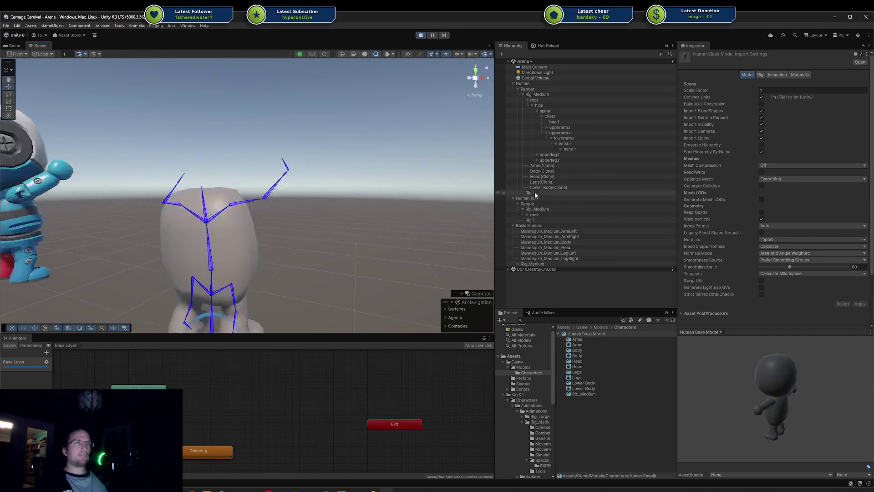
Select the hero's Arms through Lower Body clones under Rig_Medium, then show the Human Base Model's Rig import settings
left_click_drag(342, 183, 446, 196)
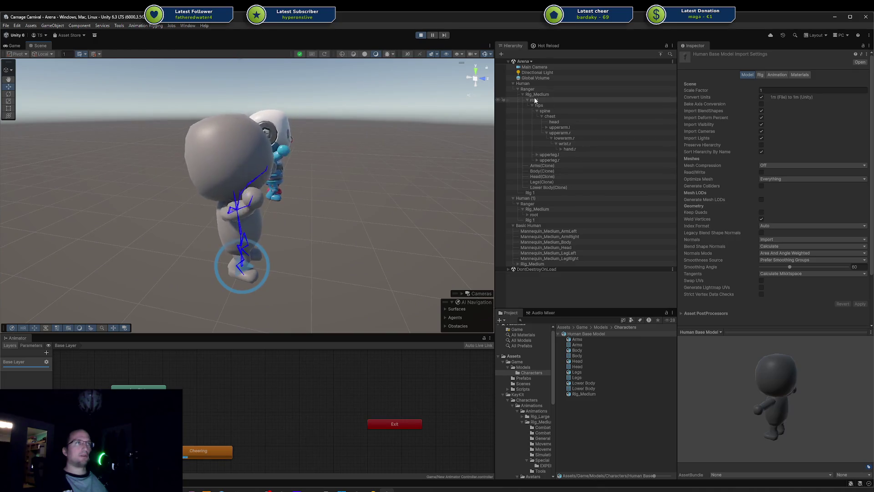
left_click(523, 94)
left_click(523, 94)
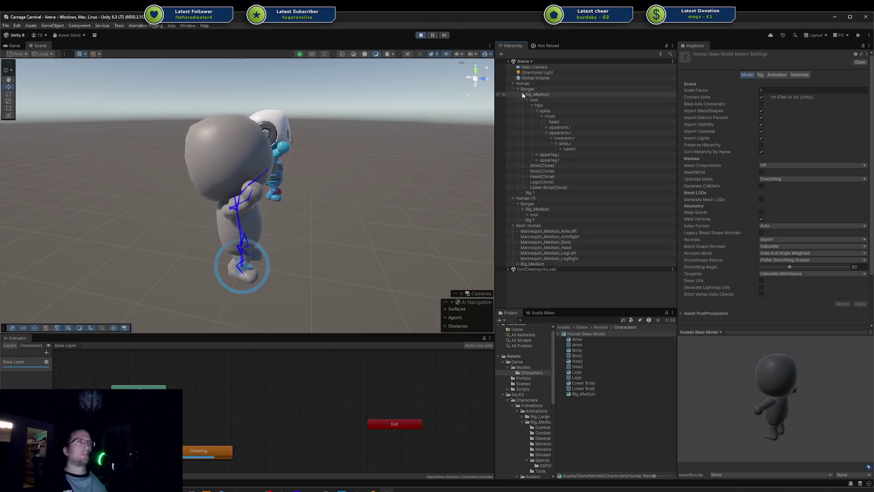
left_click(528, 99)
left_click(542, 105)
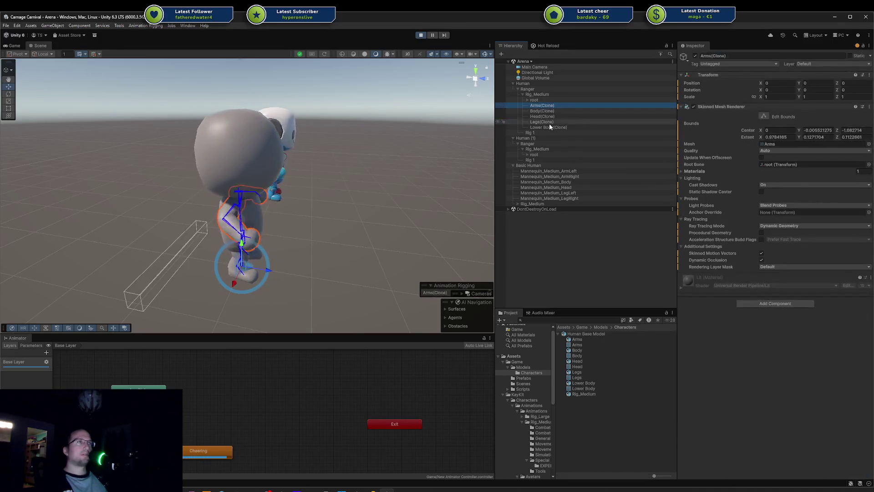
left_click(542, 121, "shift")
mouse_move(410, 134)
left_mouse_down()
mouse_move(62, 139)
mouse_move(72, 160)
left_mouse_up()
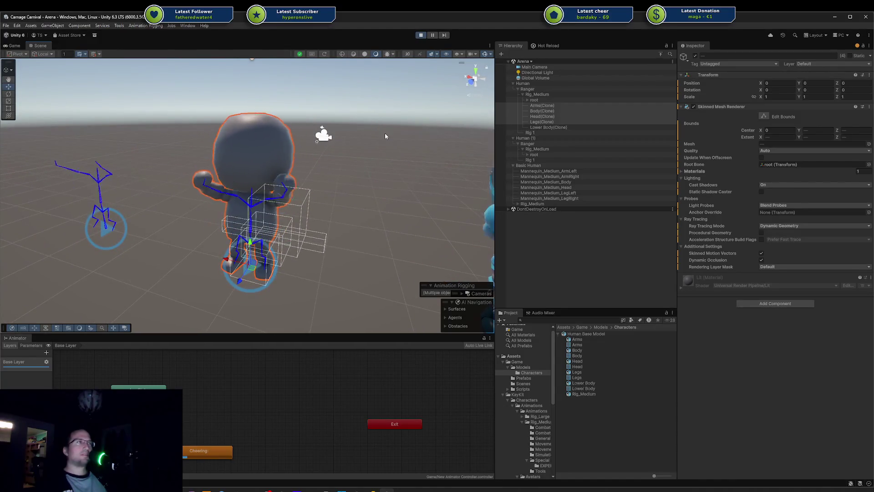
left_click(586, 334)
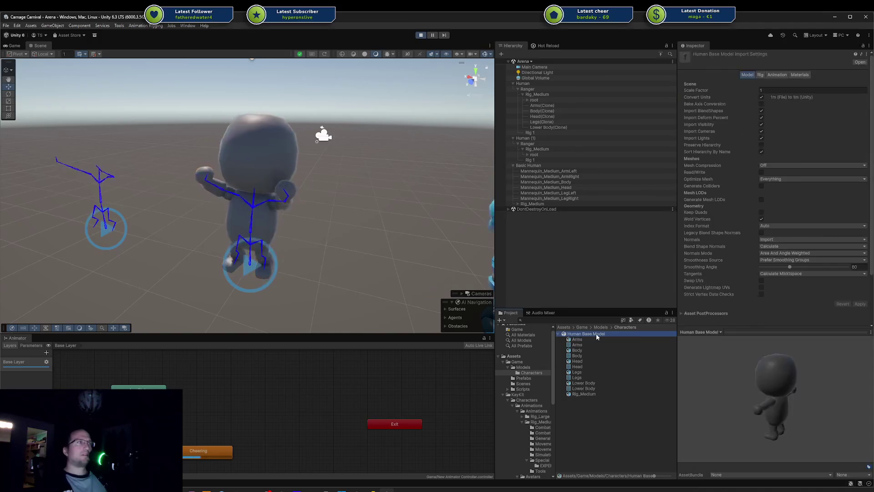
left_click(760, 74)
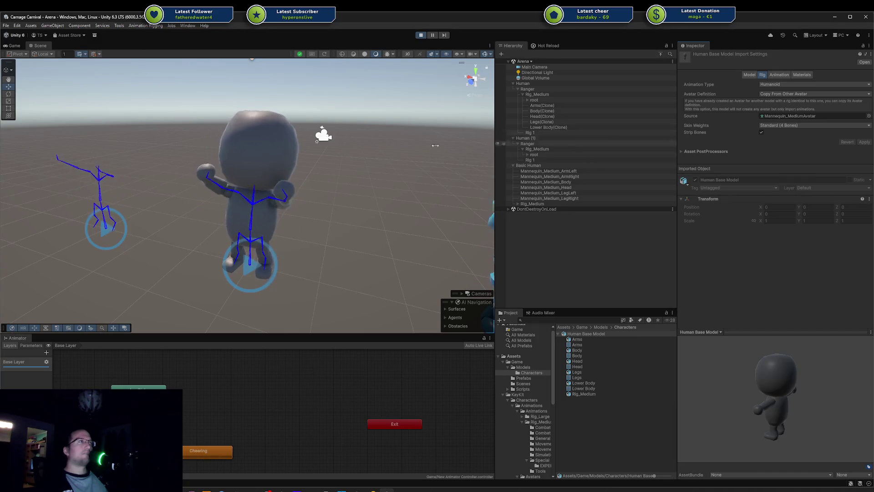
Stop Play mode and set the Human Base Model's avatar source to Rig_Medium_Avatar
left_click_drag(474, 142, 399, 133)
left_click(420, 36)
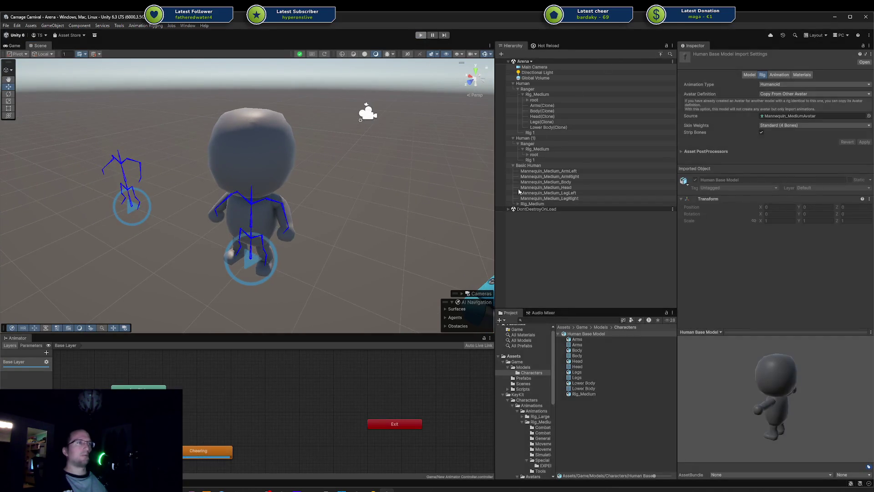
left_click(749, 75)
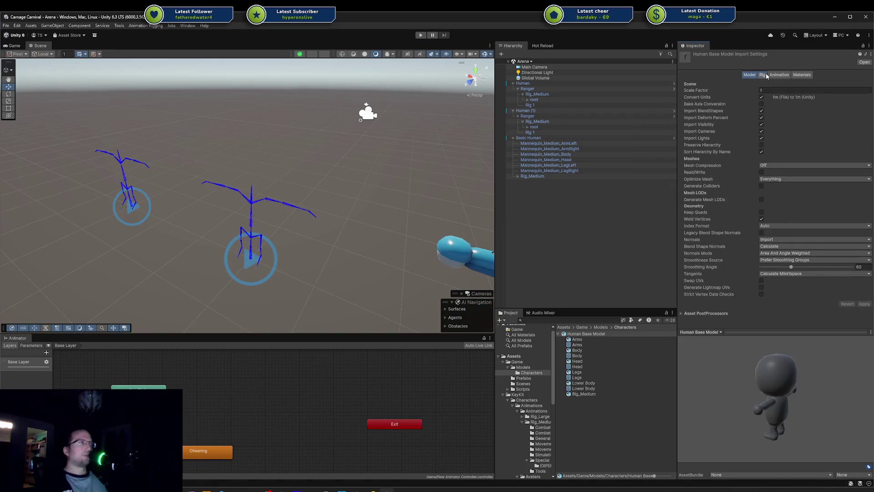
left_click(766, 75)
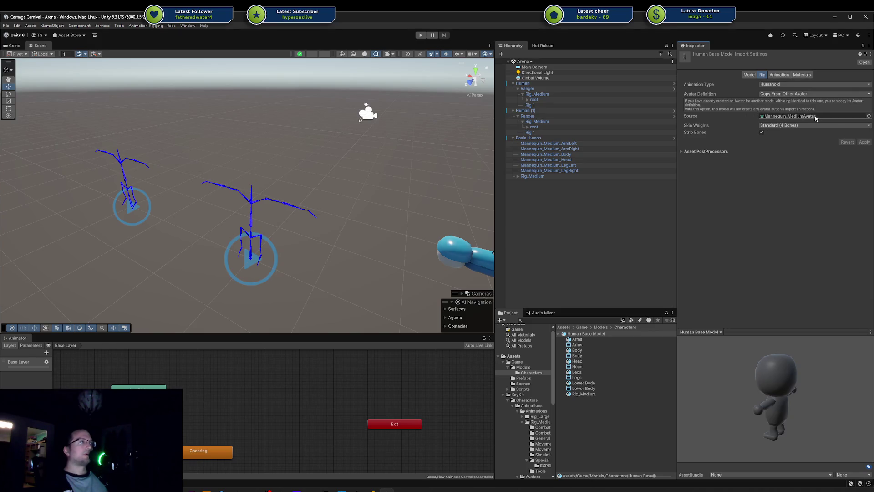
left_click(870, 117)
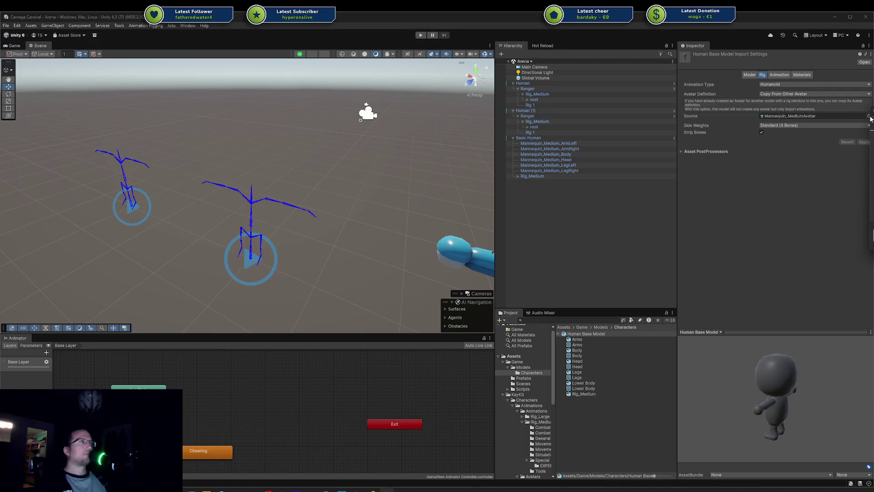
left_click(870, 149)
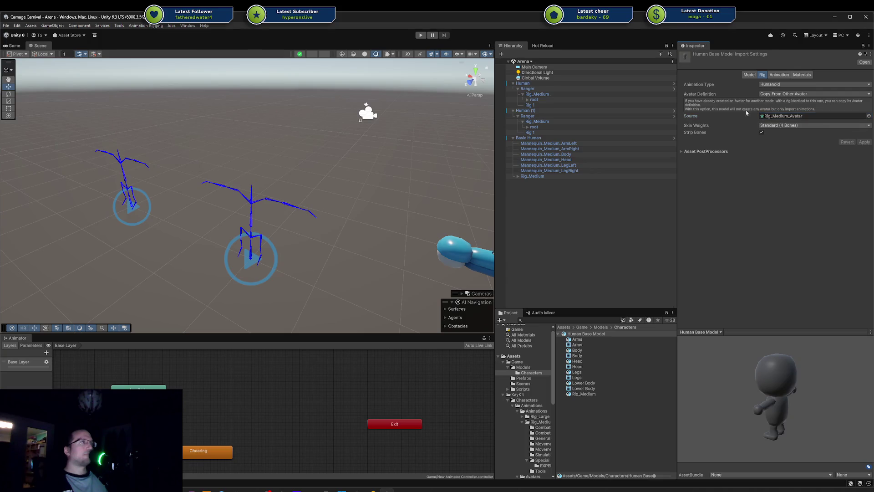
Check the Ranger's animator avatar, then drag the Human Base Model into the scene
left_click(529, 117)
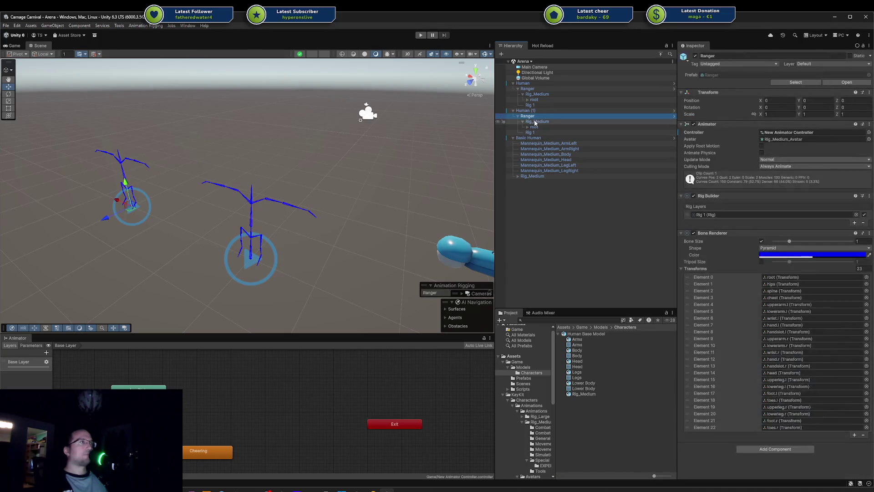
left_click(587, 335)
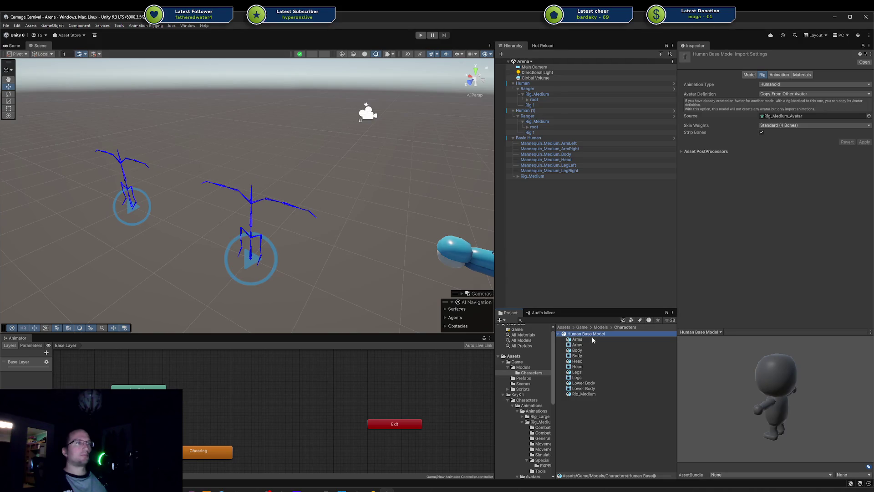
left_click_drag(444, 268, 347, 233)
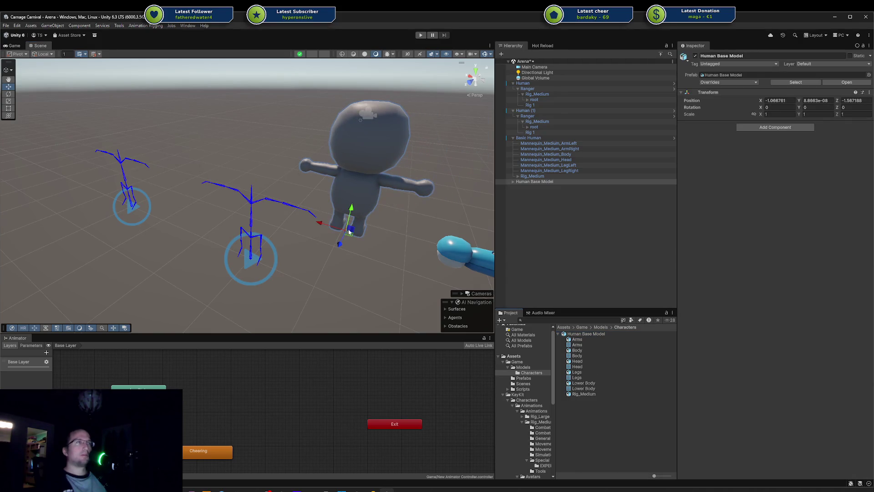
Undo the model drop, restart Play mode and select Human (1)
key("ctrl+z")
left_click(420, 35)
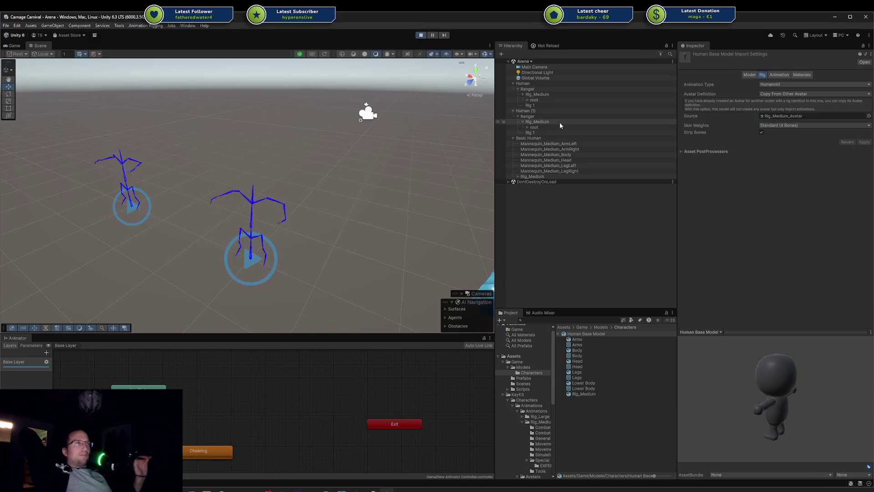
left_click(554, 110)
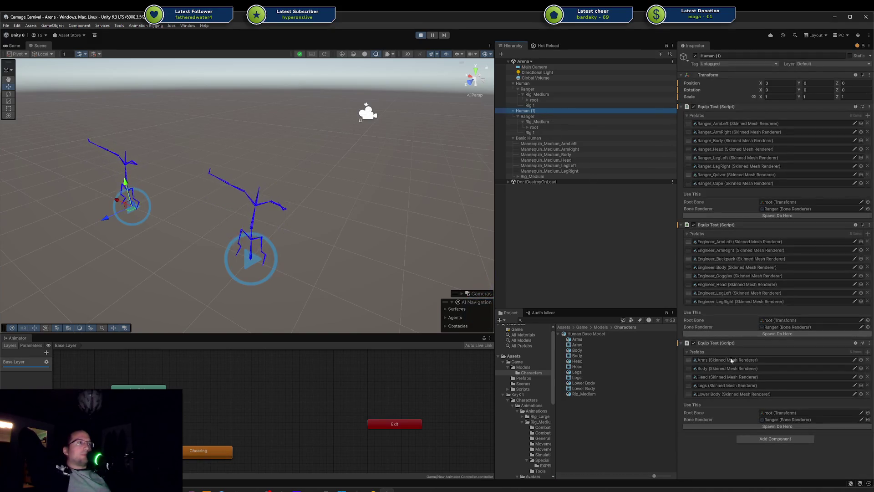
Spawn the base-part hero on Human (1) and frame its five clone mesh parts
left_click(772, 427)
scroll(260, 228, "up", 3)
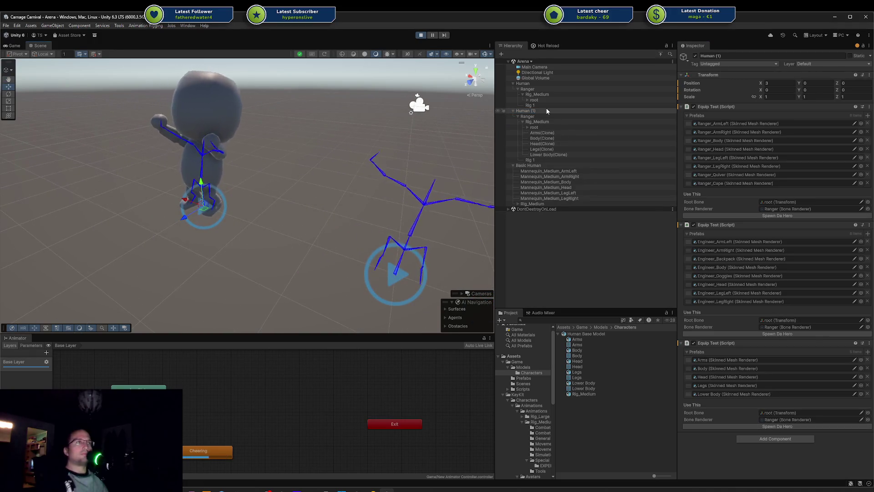
left_click(540, 127)
left_click(542, 133)
left_click(548, 154, "shift")
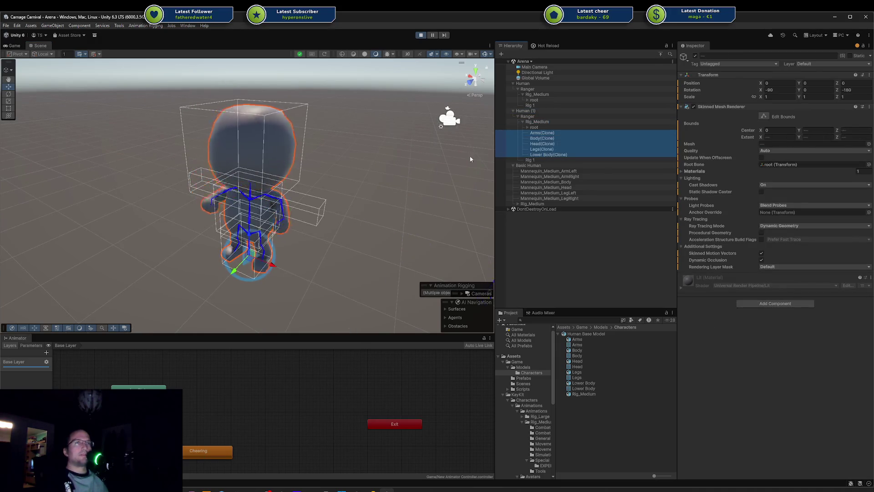
key("f")
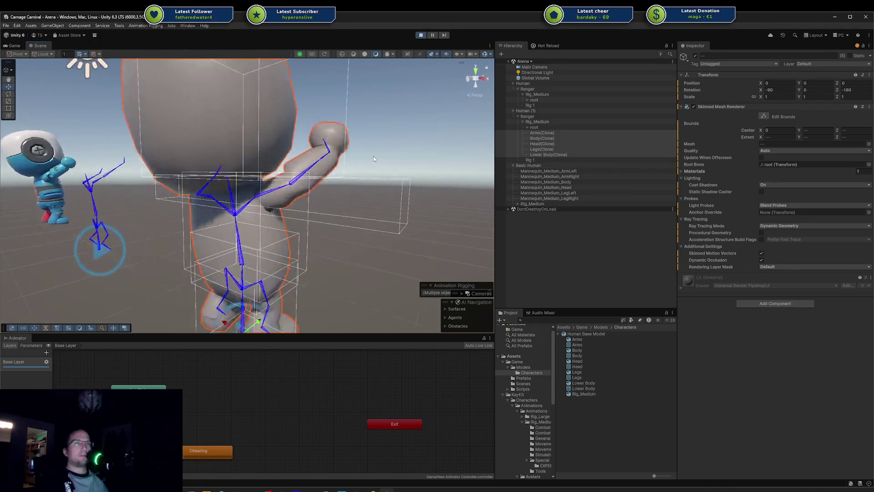
scroll(353, 152, "down", 5)
left_click_drag(412, 162, 89, 175)
Spawn the base-part hero on Human too, view both characters, then move to Blender
left_click(537, 83)
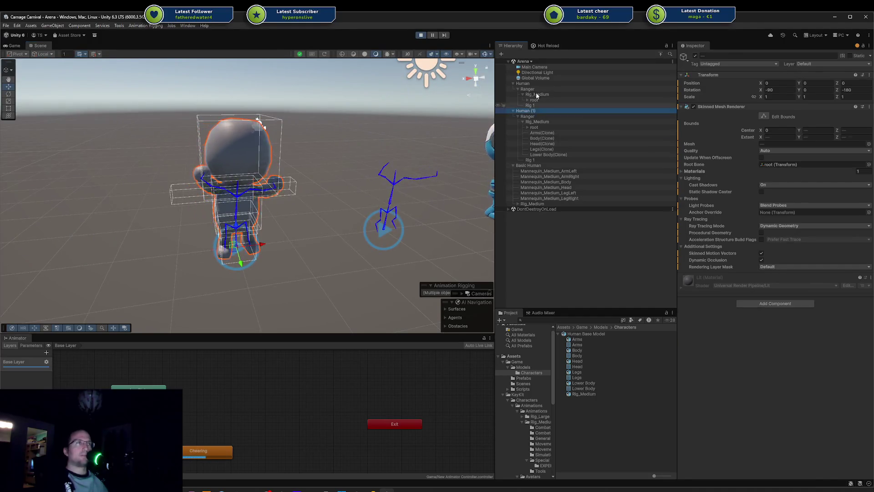
left_click(755, 426)
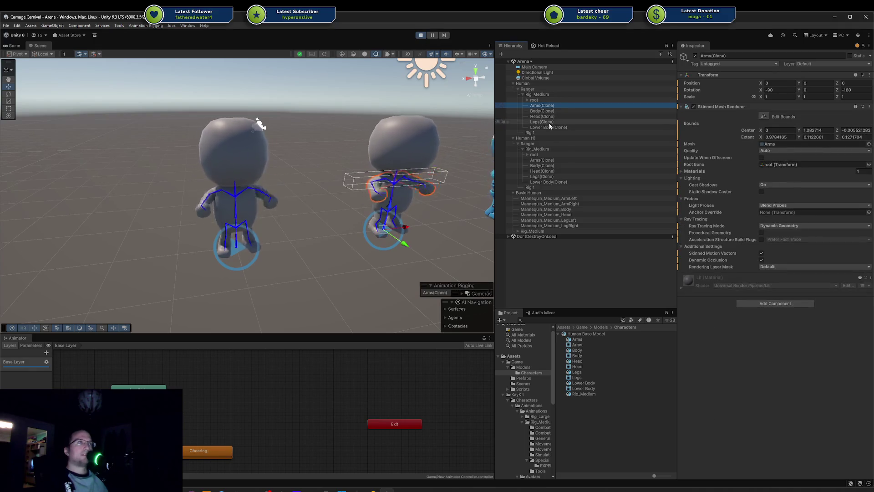
left_click(308, 256)
mouse_move(278, 208)
left_mouse_down()
mouse_move(356, 205)
mouse_move(504, 165)
mouse_move(564, 172)
mouse_move(648, 160)
mouse_move(250, 216)
mouse_move(327, 195)
mouse_move(347, 197)
mouse_move(255, 219)
mouse_move(281, 199)
mouse_move(166, 135)
mouse_move(145, 134)
mouse_move(315, 197)
mouse_move(222, 201)
mouse_move(358, 195)
left_mouse_up()
scroll(275, 197, "up", 5)
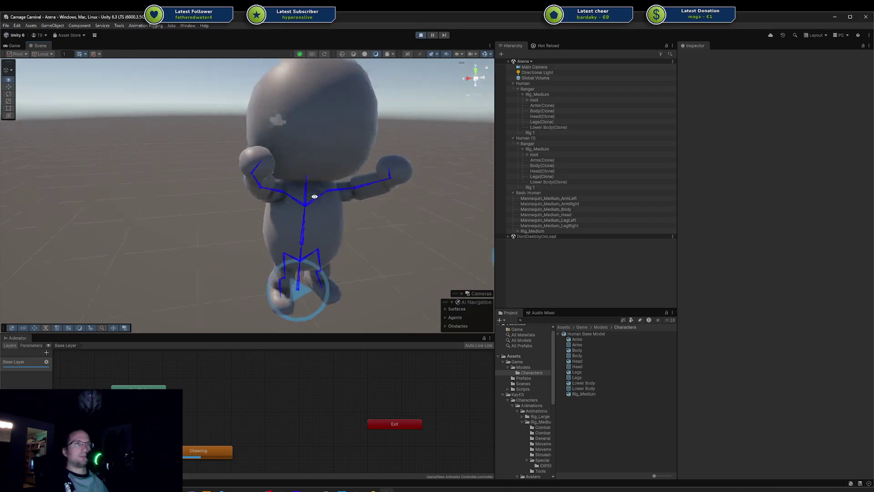
scroll(315, 197, "down", 5)
scroll(273, 196, "up", 5)
scroll(292, 193, "down", 5)
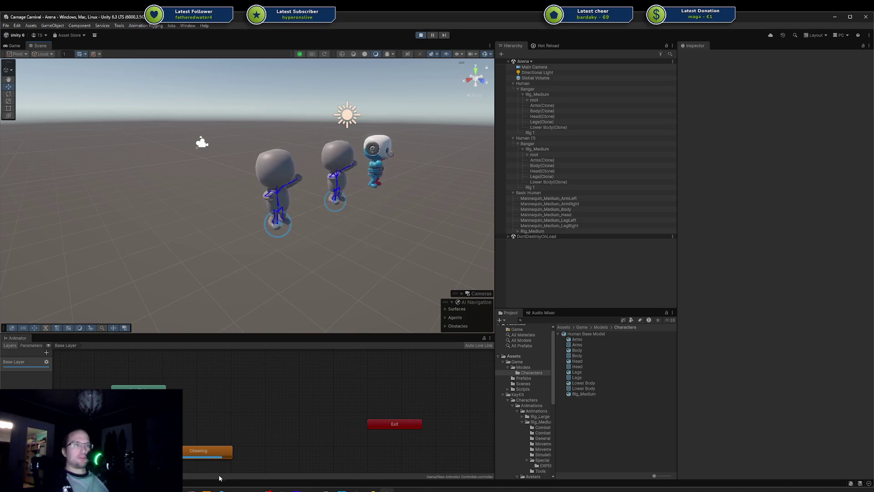
key("alt+Tab")
key("KP_1")
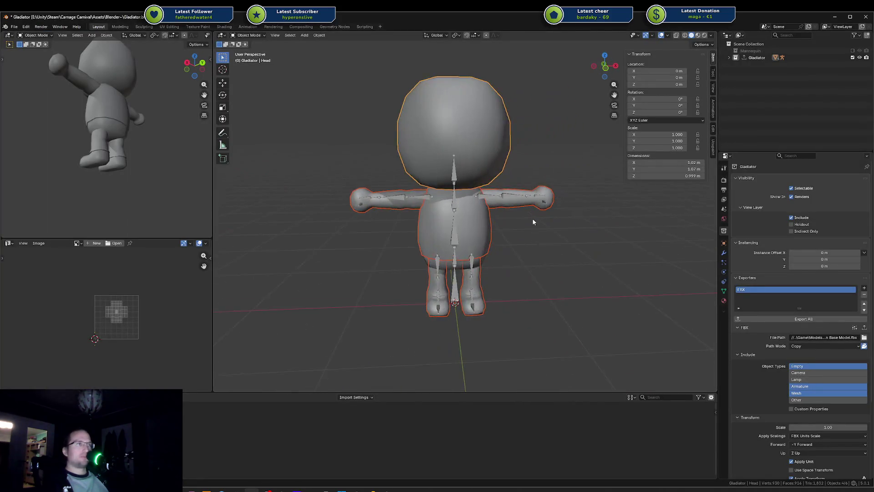
Enable Auto IK in Pose Mode and pull the left hand bone inward to bend the arm
scroll(537, 200, "up", 2)
left_click(543, 182)
key("ctrl+Tab")
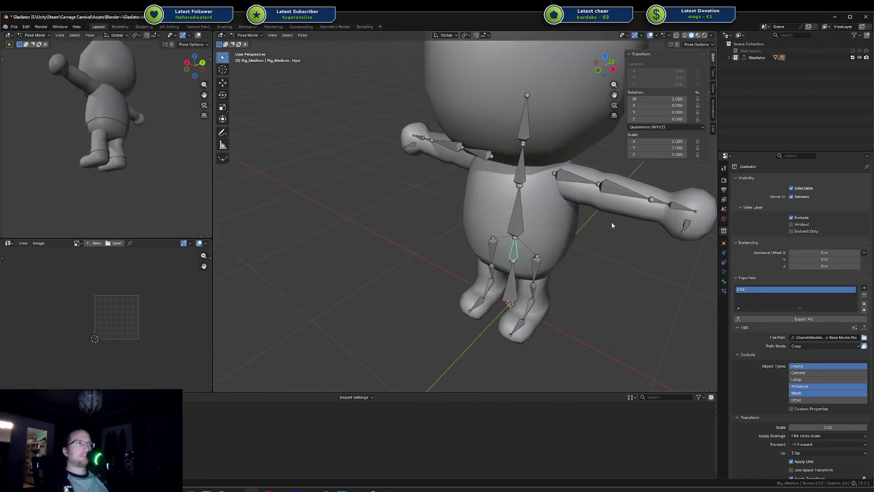
left_click(713, 45)
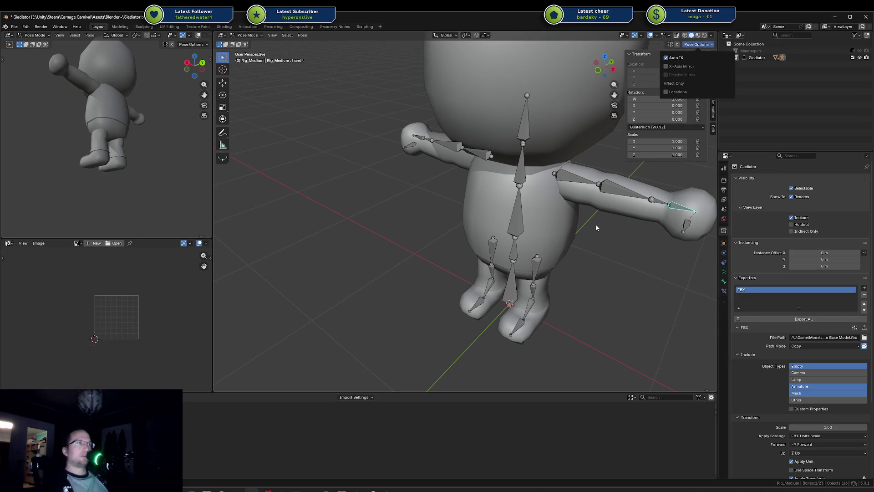
key("g")
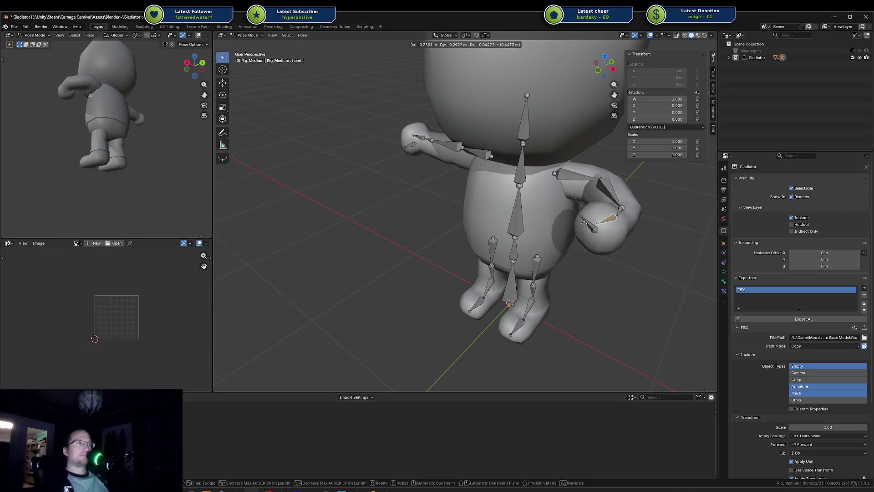
left_click(632, 236)
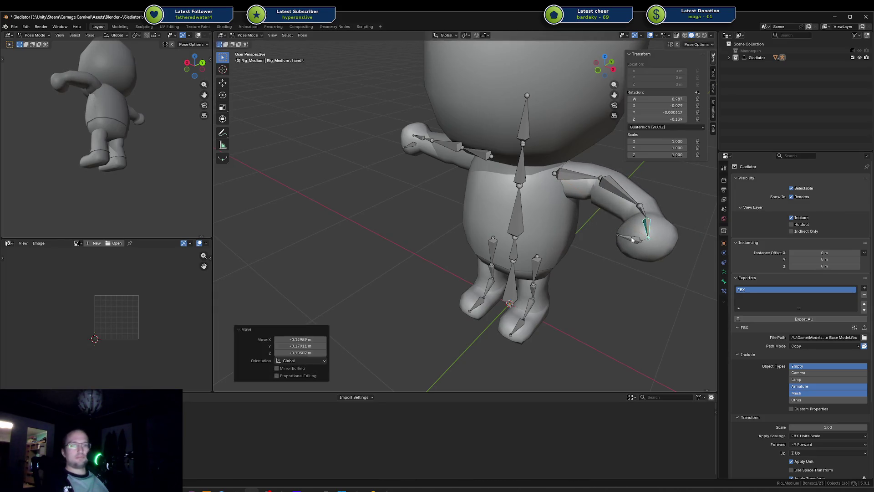
scroll(583, 221, "up", 4)
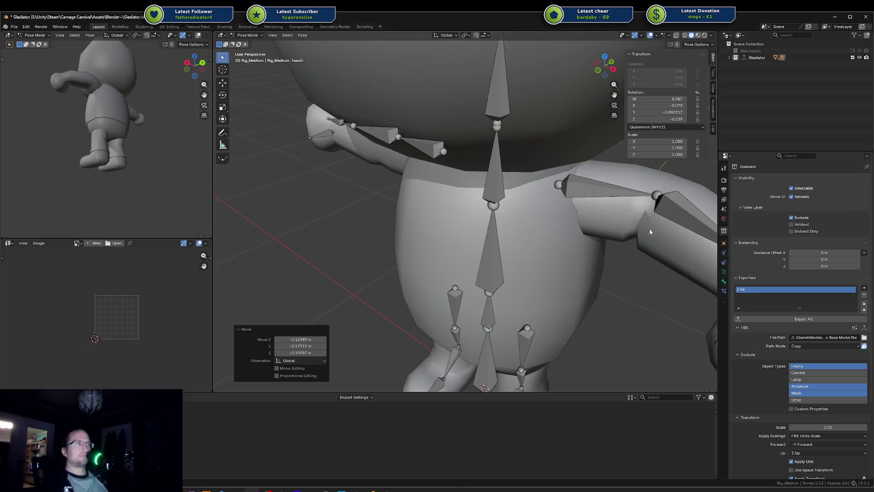
Select the Arms mesh together with the rig and switch it into Weight Paint mode
key("ctrl+Tab")
left_click(631, 222)
left_click(603, 187, "shift")
left_click(617, 215, "shift")
key("ctrl+Tab")
key("Escape")
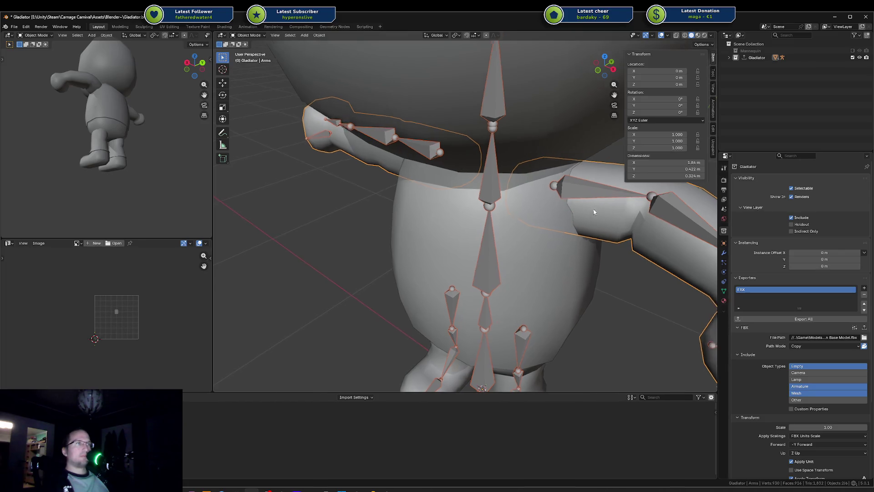
key("ctrl+Tab")
left_click(512, 189)
Pick the upperarm.l weights and turn on X-ray to inspect the left arm
left_click(588, 191, "ctrl")
scroll(501, 182, "up", 5)
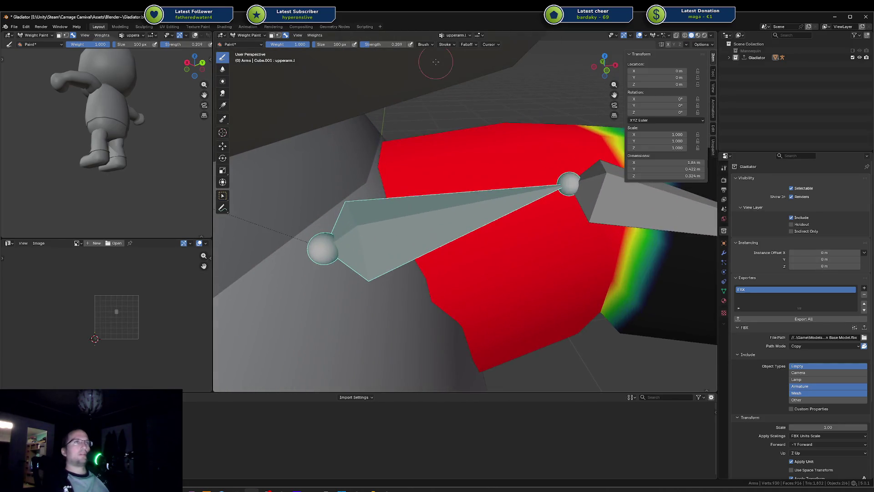
scroll(501, 159, "down", 5)
scroll(530, 182, "up", 2)
scroll(531, 182, "up", 3)
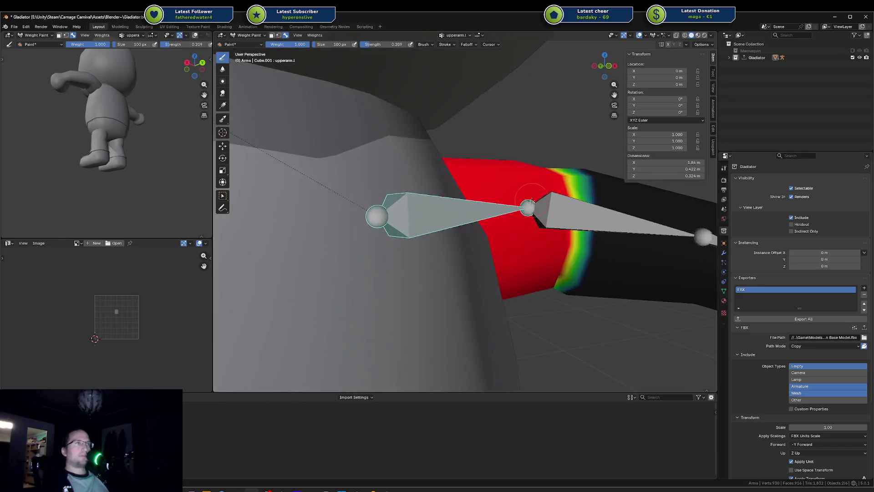
key("alt+z")
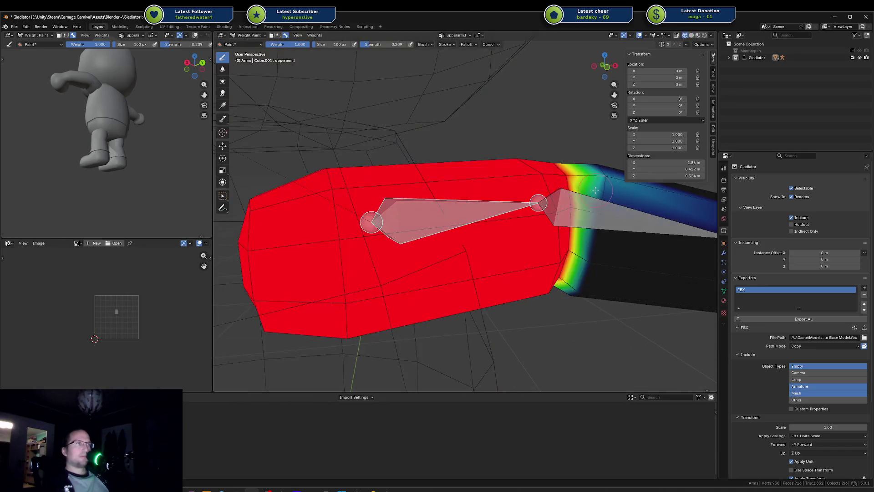
left_click_drag(590, 294, 518, 267)
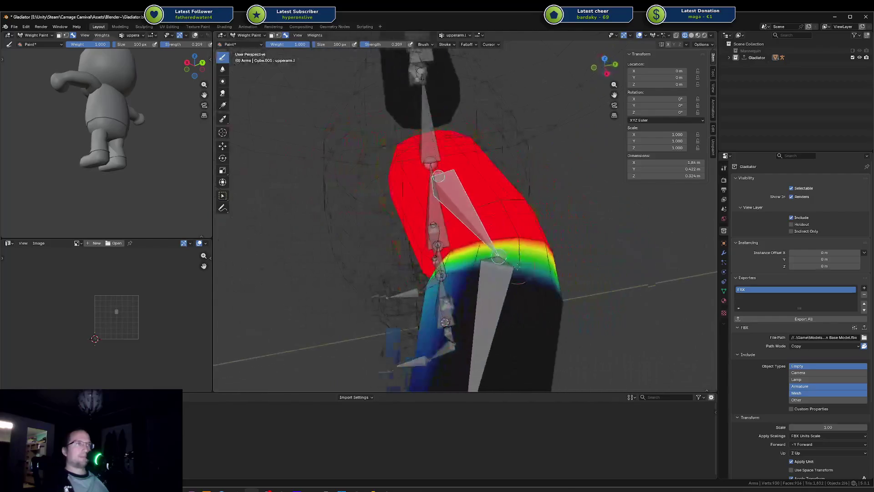
left_click_drag(464, 270, 432, 166)
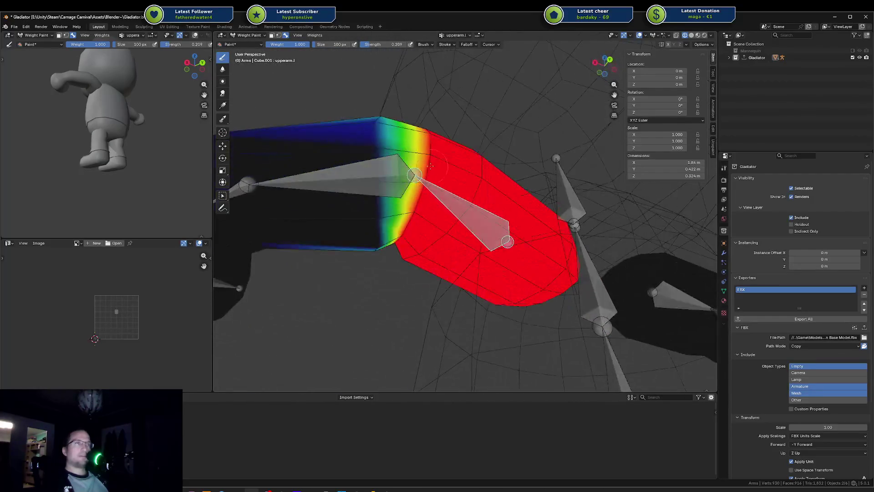
left_click_drag(367, 132, 435, 246)
Blend lowerarm.l weight into the upper arm near the elbow, trying a cancelled test bend
left_click(398, 283, "ctrl")
mouse_move(403, 201)
left_mouse_down()
mouse_move(432, 175)
mouse_move(583, 253)
left_mouse_up()
left_click_drag(525, 198, 456, 200)
mouse_move(501, 228)
left_mouse_down()
mouse_move(455, 228)
mouse_move(528, 229)
left_mouse_up()
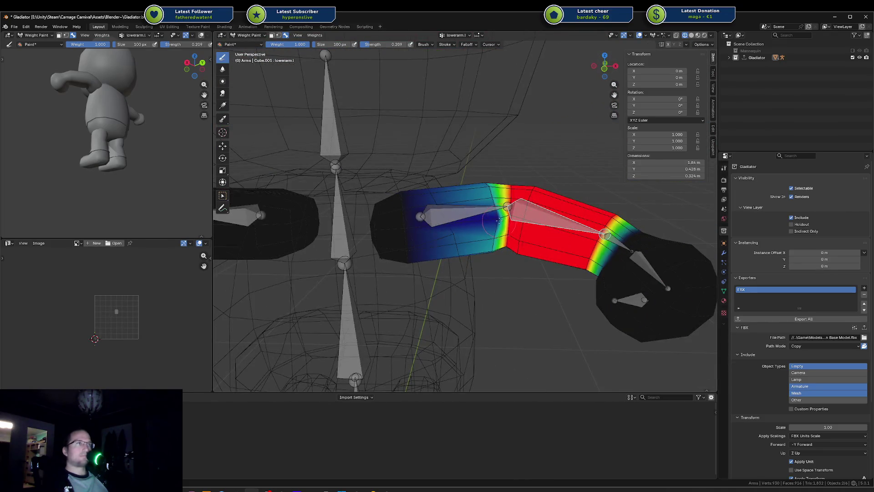
left_click_drag(550, 201, 576, 252)
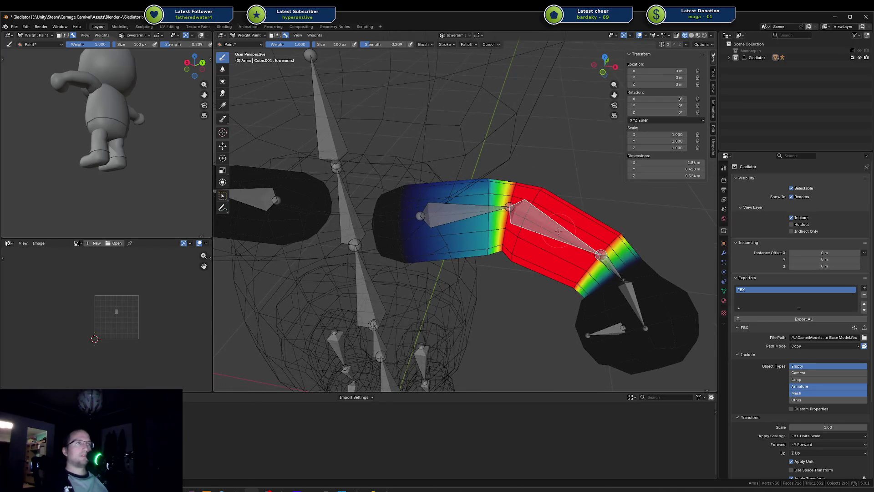
key("r")
key("x")
key("Escape")
Reduce the lowerarm.l weight along the forearm to orange-yellow
scroll(538, 232, "up", 2)
left_click_drag(585, 179, 531, 300)
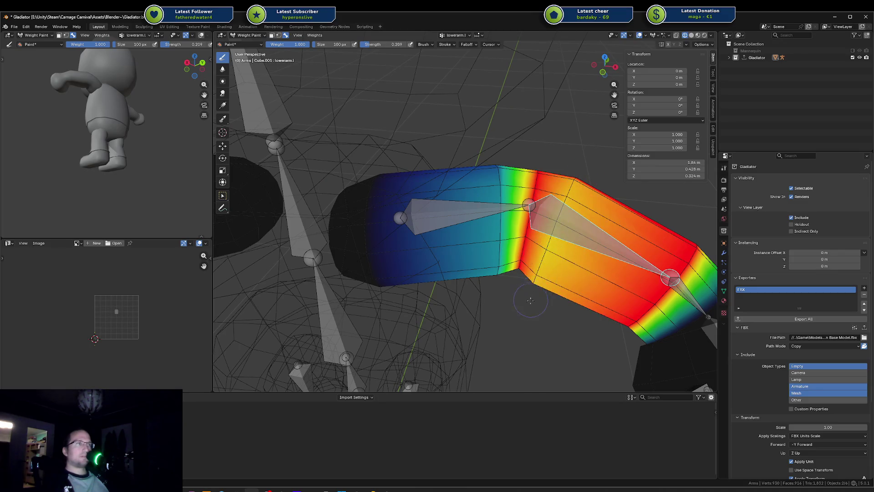
mouse_move(522, 264)
left_mouse_down()
mouse_move(382, 187)
mouse_move(408, 200)
left_mouse_up()
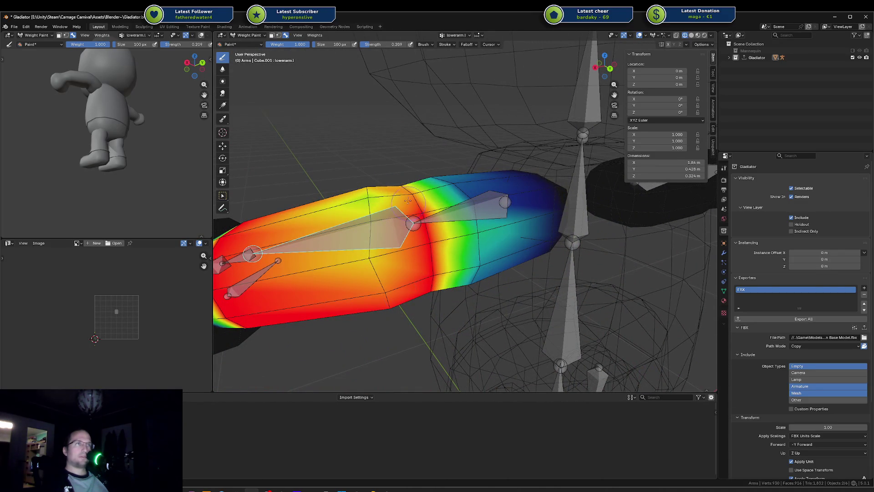
mouse_move(363, 184)
left_mouse_down()
mouse_move(370, 209)
mouse_move(409, 173)
left_mouse_up()
left_click_drag(362, 151, 371, 181)
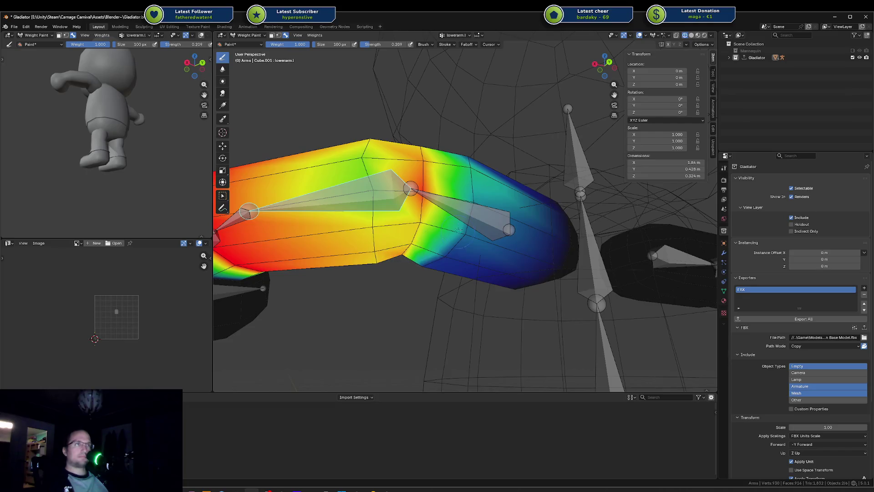
Switch to upperarm.l weights and inspect the upper arm from several angles
left_click(458, 231, "ctrl")
left_click_drag(458, 231, 411, 322)
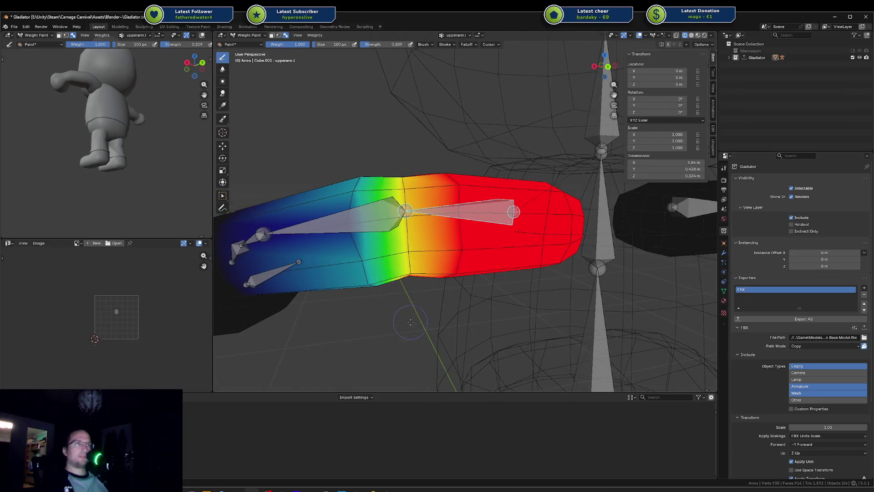
left_click_drag(455, 280, 469, 235)
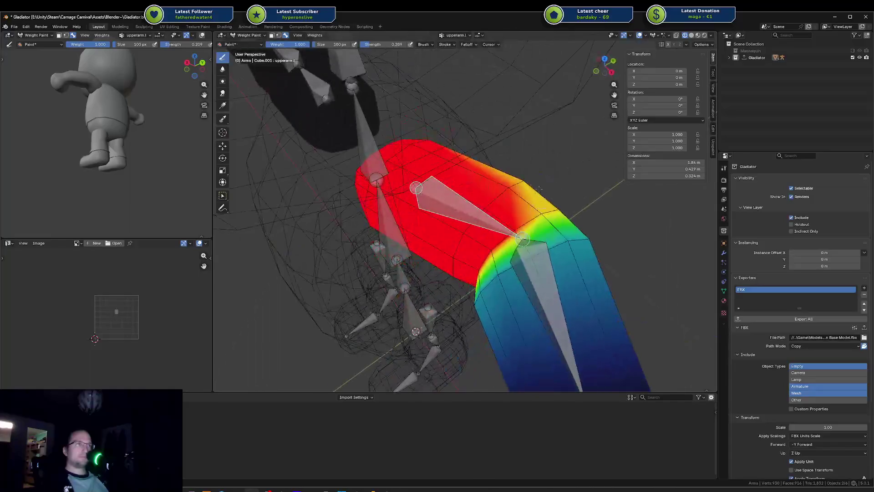
left_click_drag(523, 200, 565, 170)
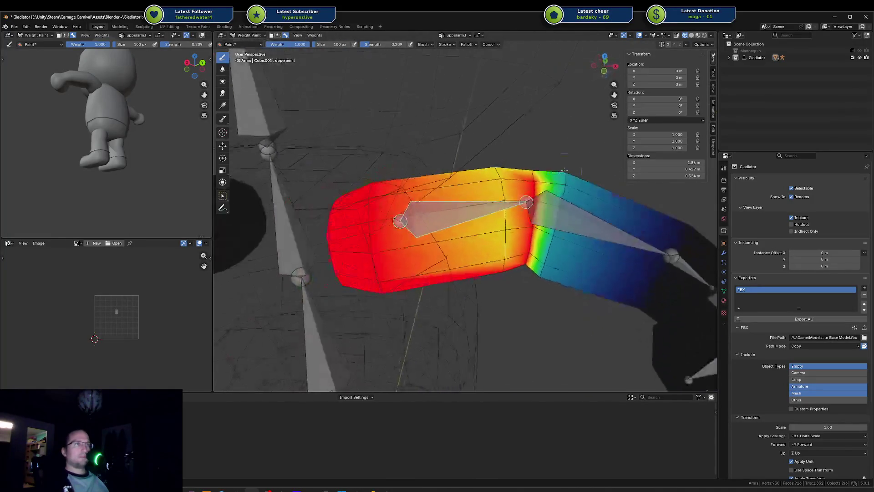
mouse_move(519, 276)
left_mouse_down()
mouse_move(505, 282)
mouse_move(531, 170)
left_mouse_up()
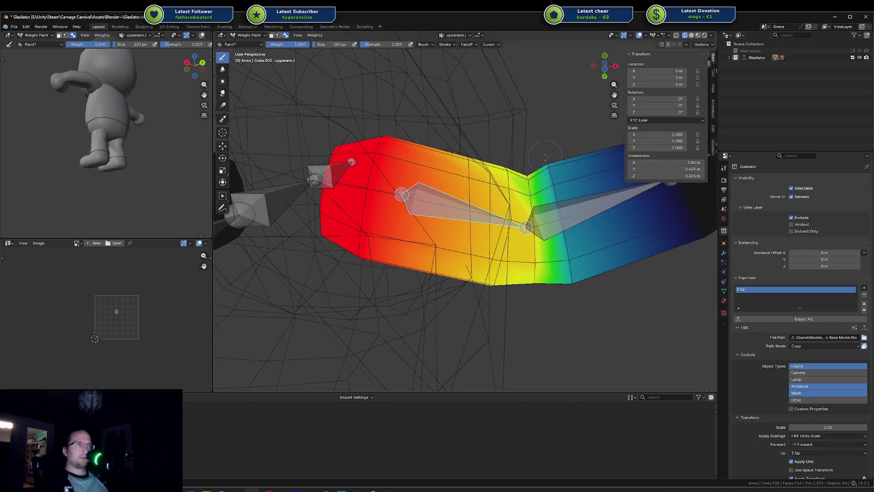
scroll(533, 157, "down", 5)
Test-bend the lowerarm.l bone about global Z from the front view, then undo it
key("KP_1")
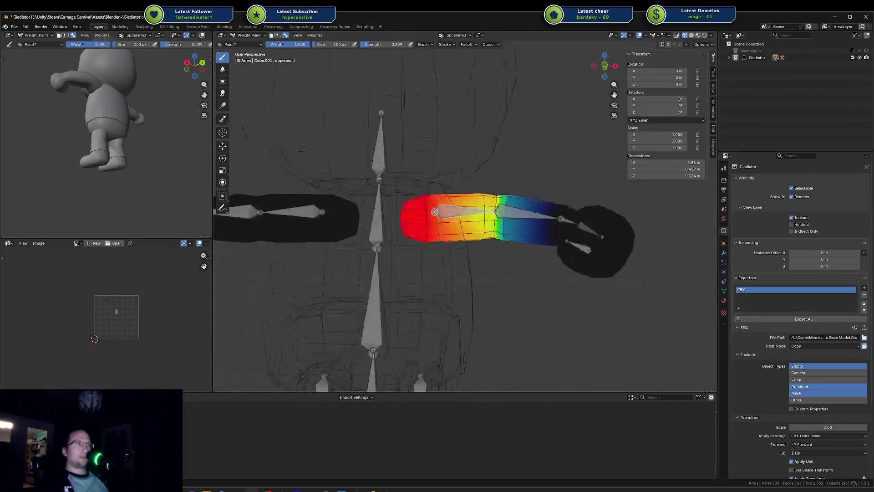
left_click(535, 207, "ctrl")
key("r")
key("z")
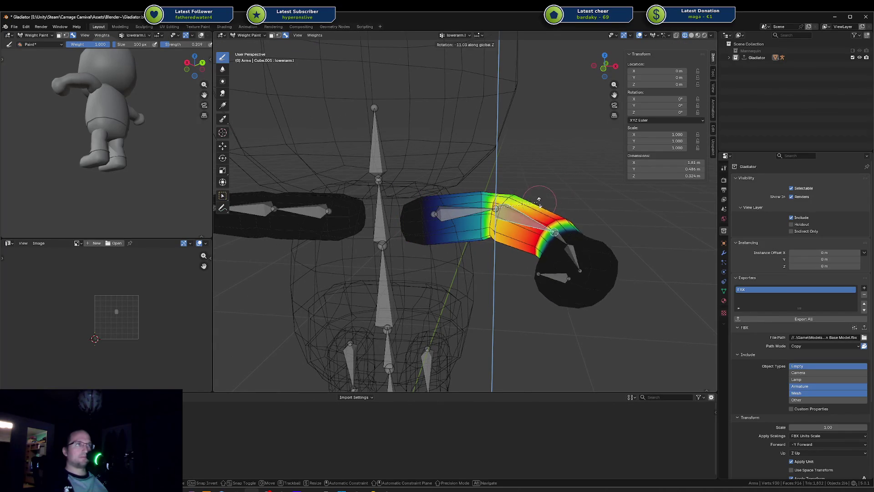
left_click(572, 195)
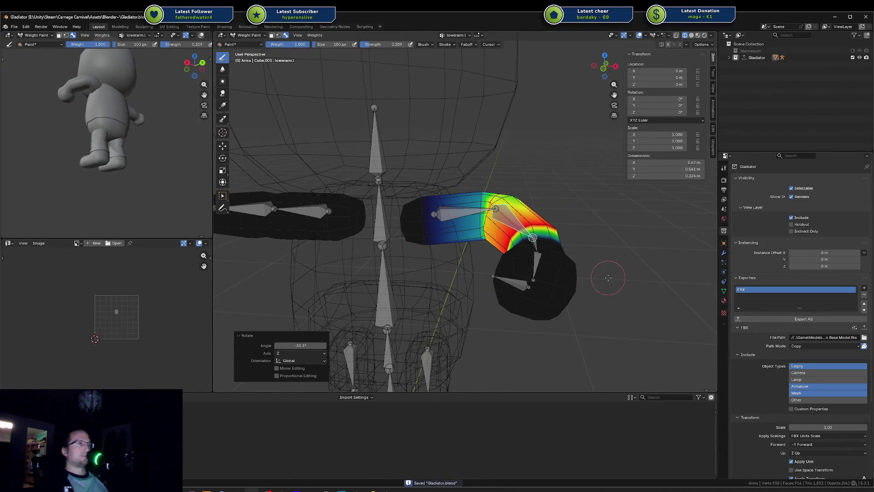
key("ctrl+z")
key("ctrl+z")
key("ctrl+z")
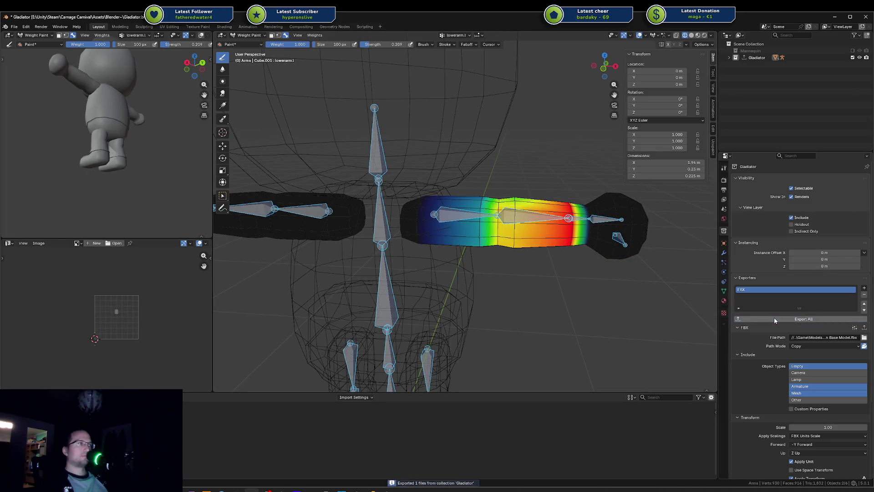
Back in Unity, reimport the updated Human Base Model
left_click(394, 490)
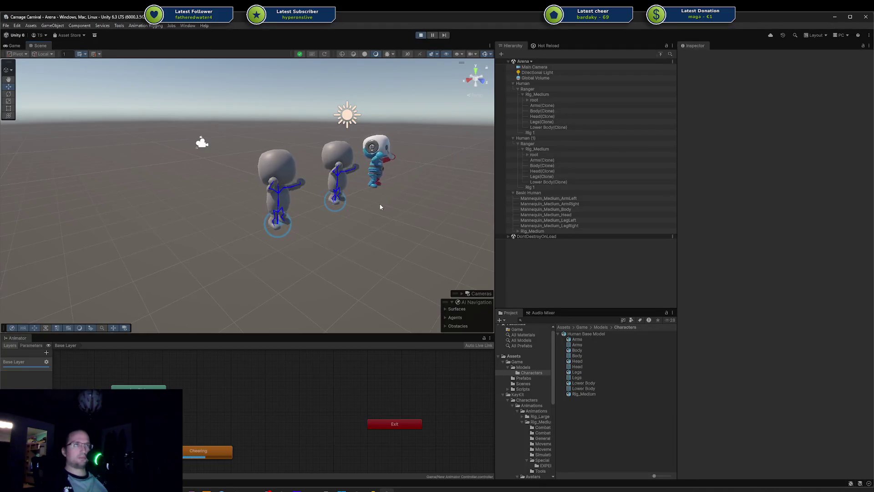
scroll(381, 207, "up", 10)
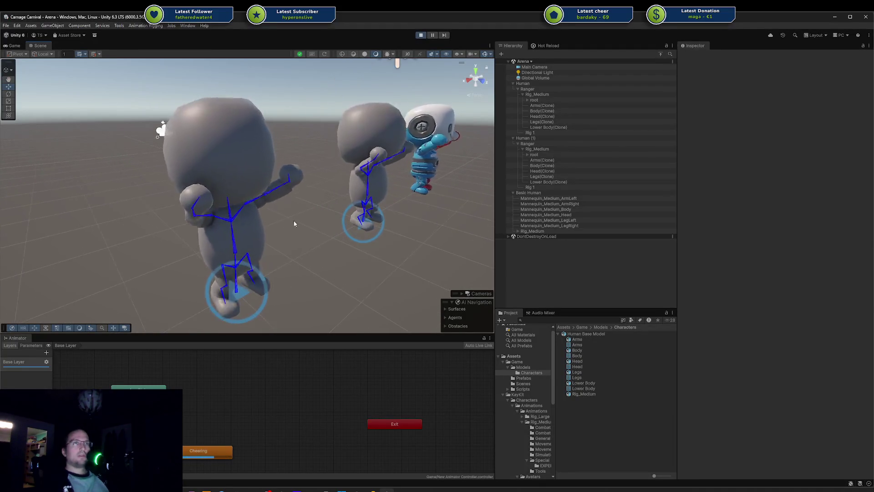
scroll(291, 223, "up", 10)
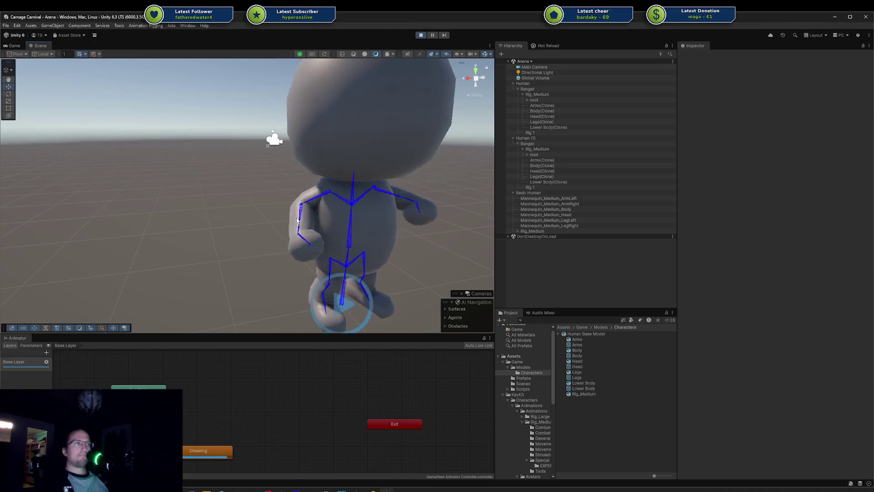
left_click(587, 334)
right_click(594, 335)
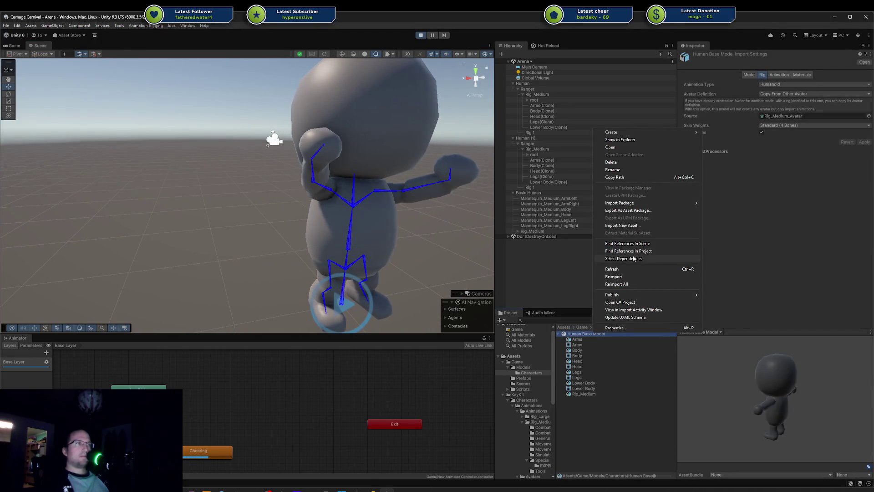
left_click(625, 277)
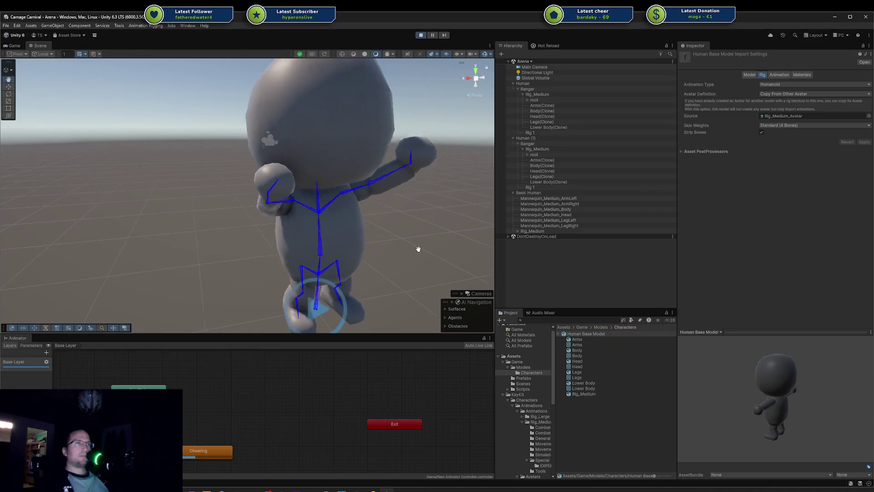
Delete the old Arms through Lower Body clones from both humans
left_click(556, 105)
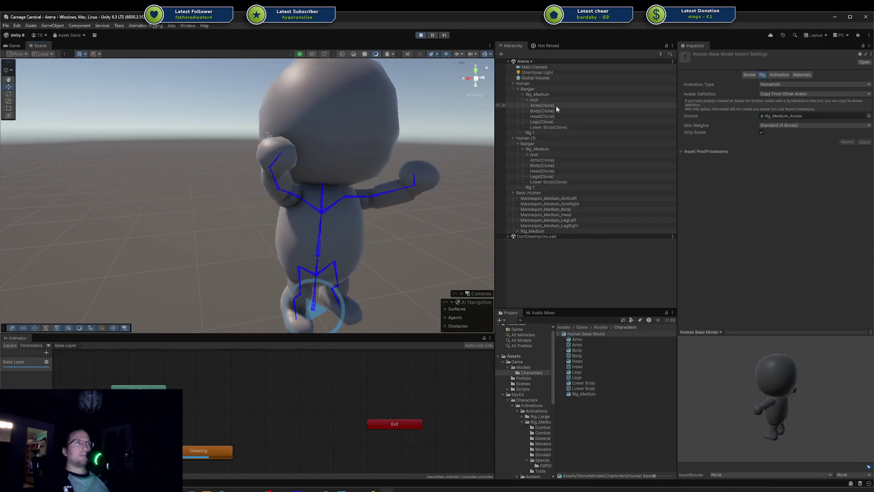
left_click(564, 127, "shift")
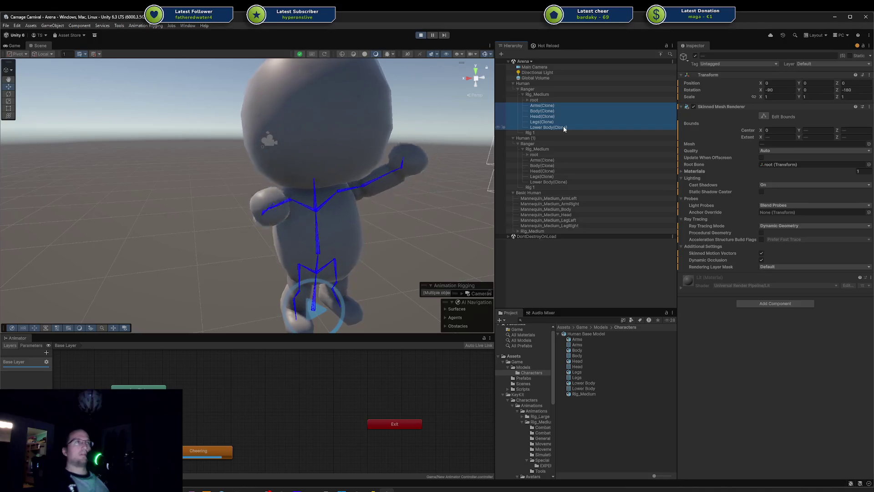
key("Delete")
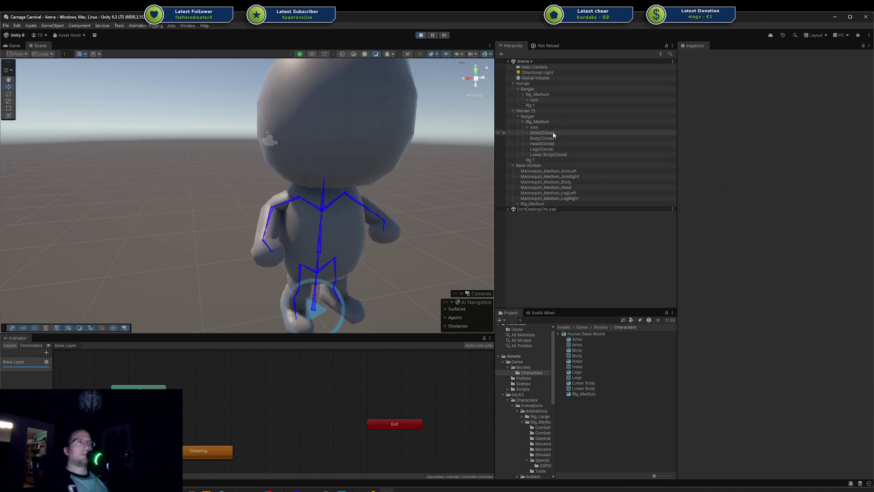
left_click(553, 133)
left_click(549, 155, "shift")
key("Delete")
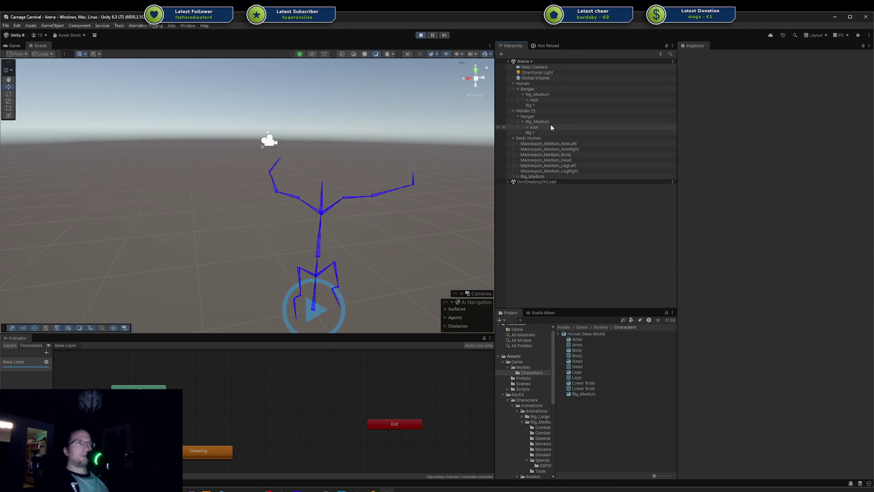
Respawn fresh body parts on Human (1) and inspect its upperarm.l bend
left_click(547, 112)
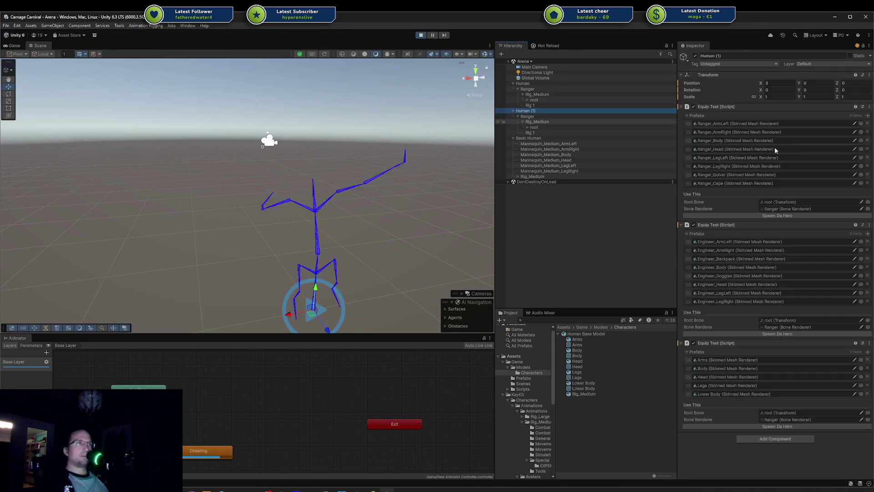
left_click(762, 427)
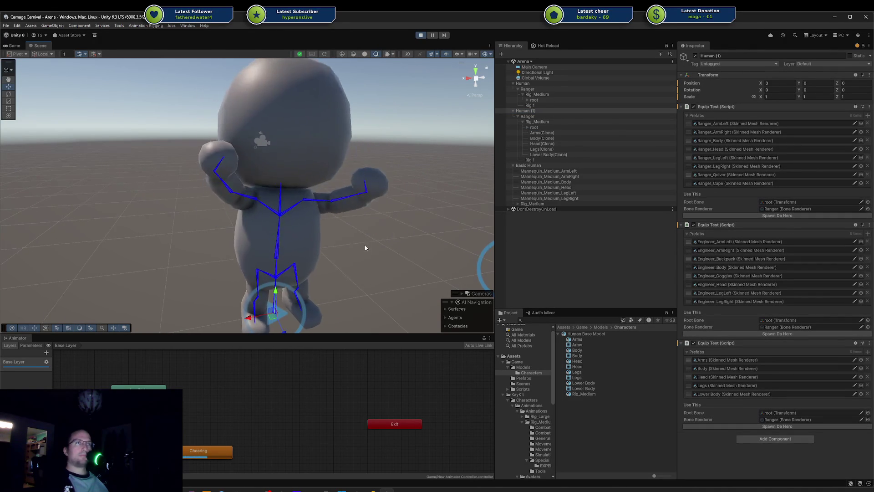
scroll(314, 193, "up", 5)
left_click(321, 194)
mouse_move(321, 191)
left_mouse_down()
mouse_move(365, 193)
mouse_move(382, 180)
mouse_move(359, 246)
mouse_move(383, 244)
mouse_move(433, 291)
mouse_move(487, 314)
left_mouse_up()
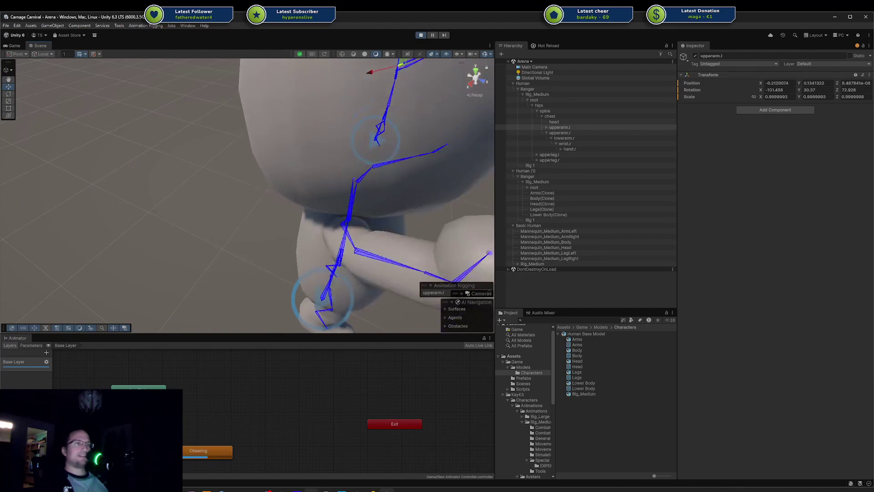
key("alt+Tab")
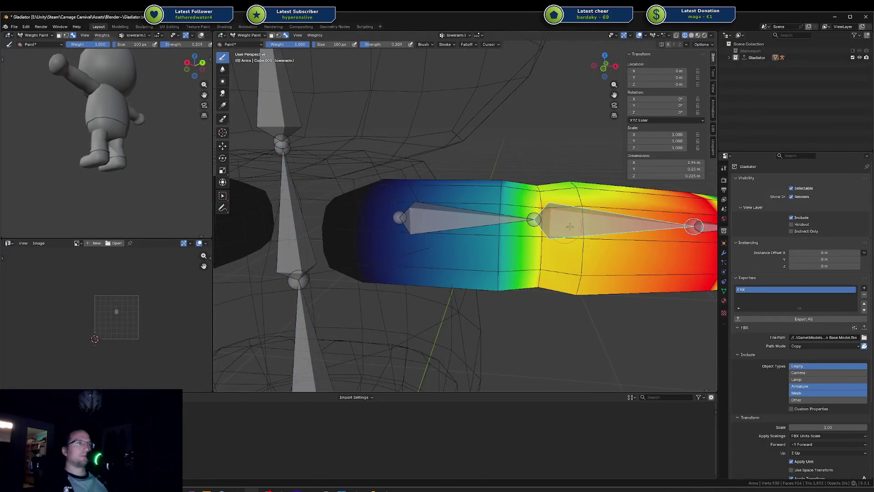
Bend the left forearm and add upperarm.l weight near the elbow
key("r")
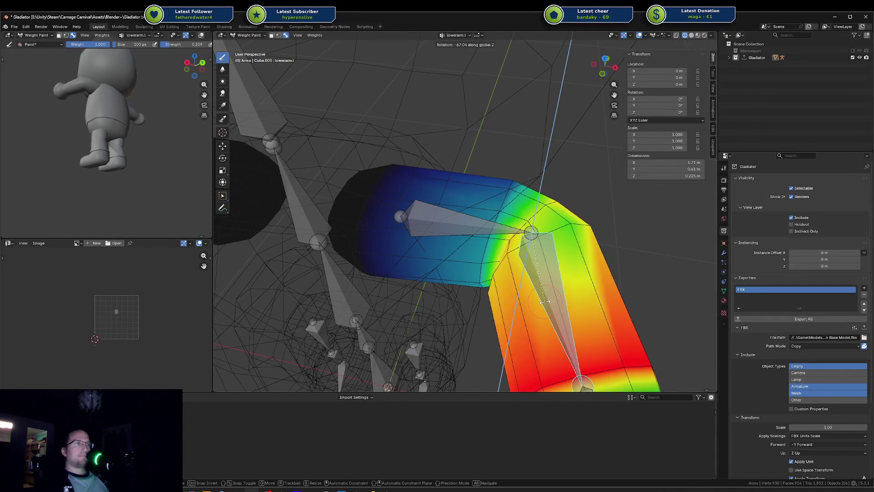
left_click(560, 304)
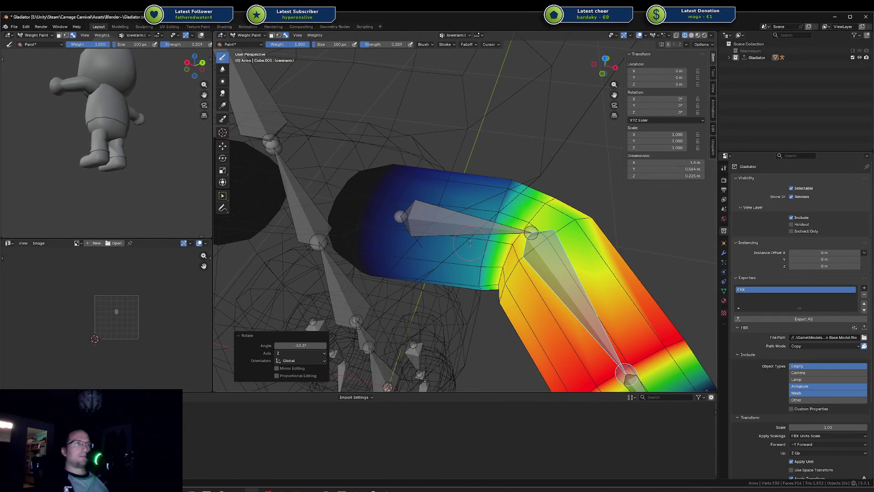
left_click(470, 243, "ctrl")
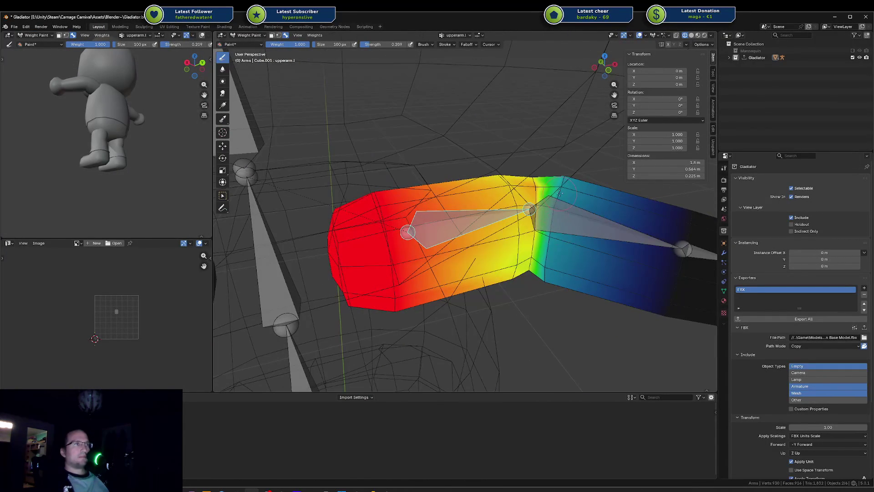
left_click_drag(560, 193, 548, 280)
mouse_move(581, 247)
left_mouse_down()
mouse_move(552, 290)
mouse_move(428, 233)
mouse_move(433, 218)
mouse_move(467, 226)
mouse_move(501, 209)
left_mouse_up()
Alternate between lowerarm.l and upperarm.l weights, undoing the last stroke
left_click(422, 249, "ctrl")
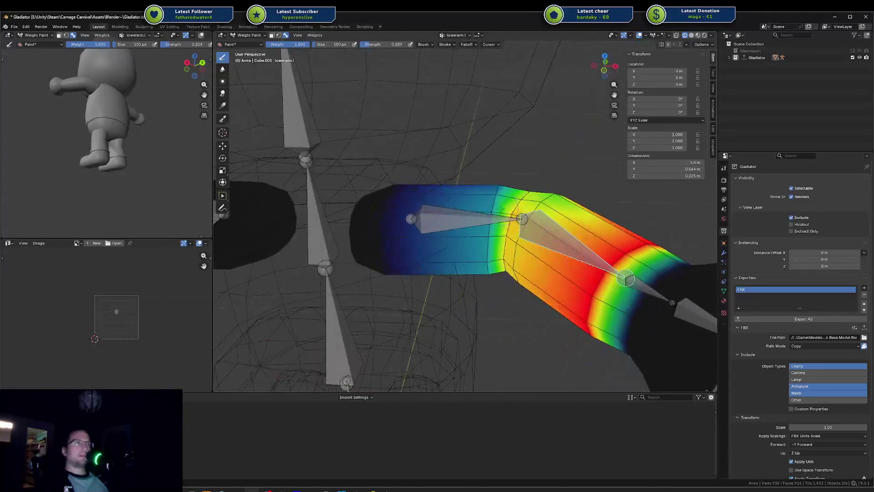
key("ctrl+z")
left_click(471, 222, "ctrl")
left_click_drag(471, 222, 614, 240)
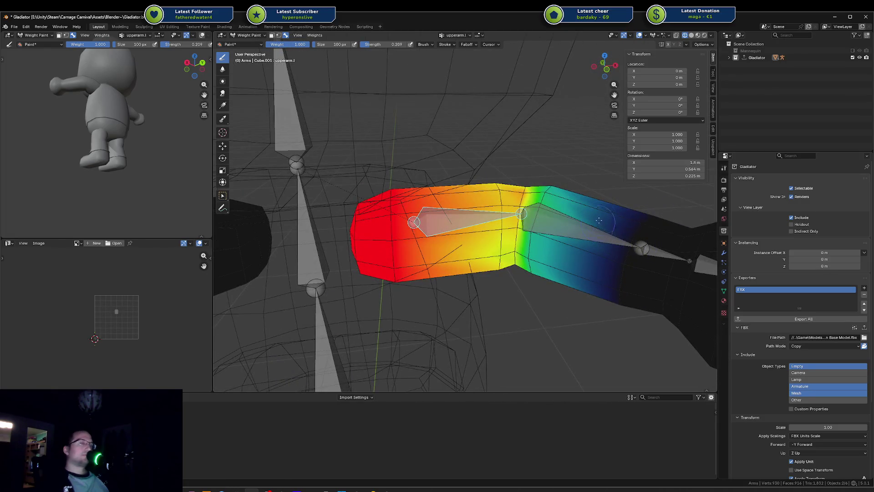
left_click(560, 226, "ctrl")
left_click(482, 223, "ctrl")
Rotate the forearm bone about the Z axis to check the elbow deformation
left_click(556, 228, "ctrl")
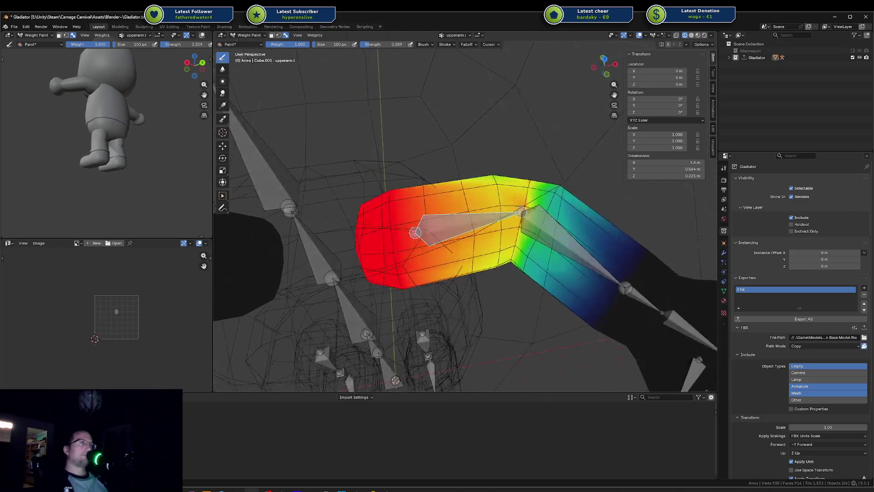
key("r")
key("z")
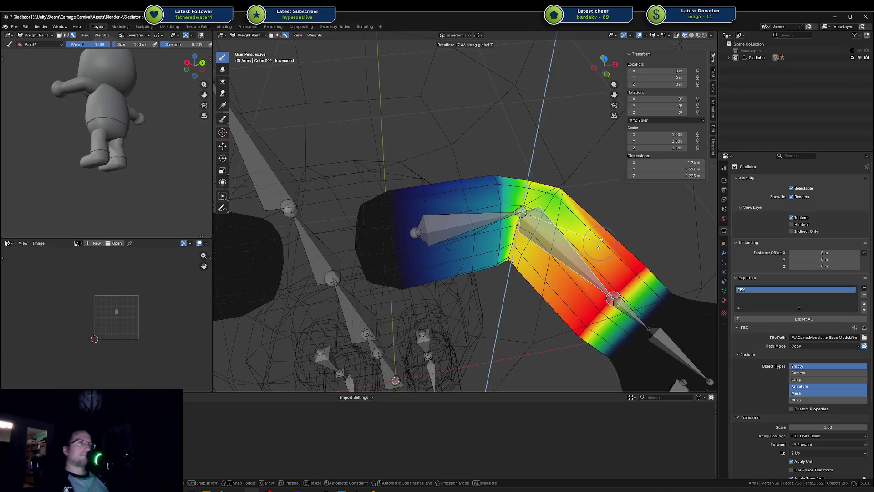
End the forearm rotation and re-export the Gladiator collection's FBX with Export All
key("Escape")
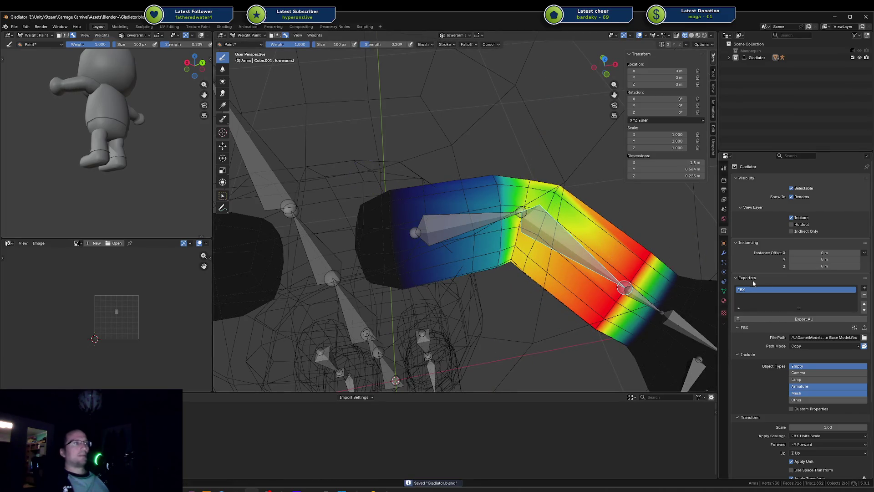
left_click(781, 319)
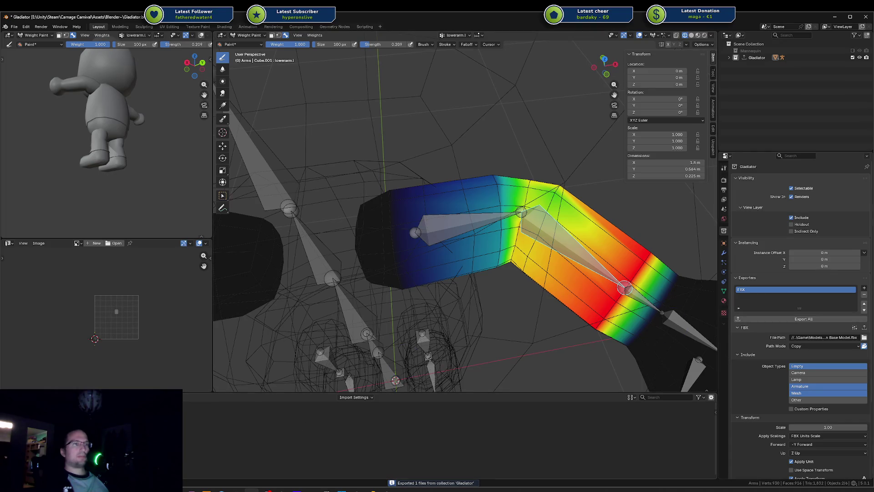
key("alt+Tab")
left_click(347, 487)
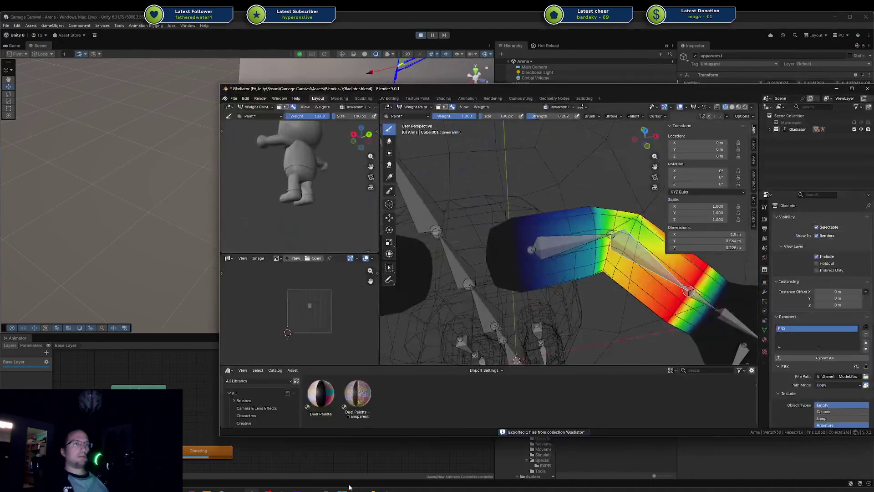
Back in Unity, reimport the updated Human Base Model asset
left_click(348, 486)
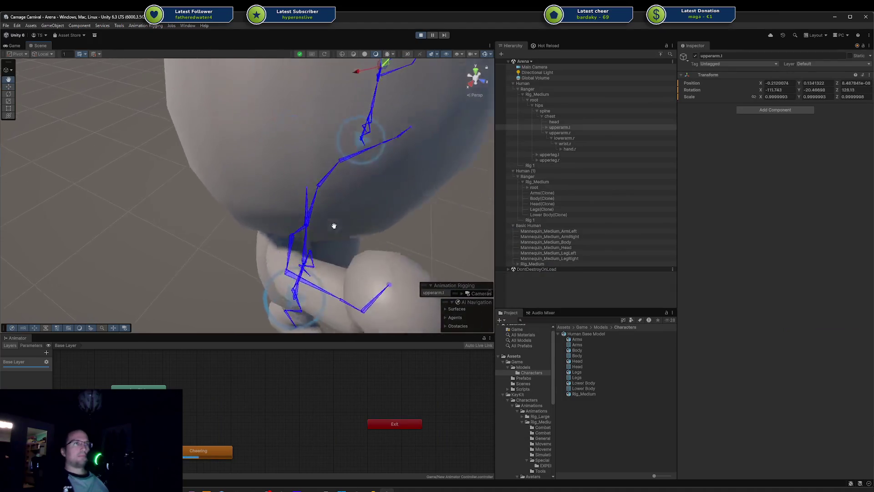
right_click(596, 333)
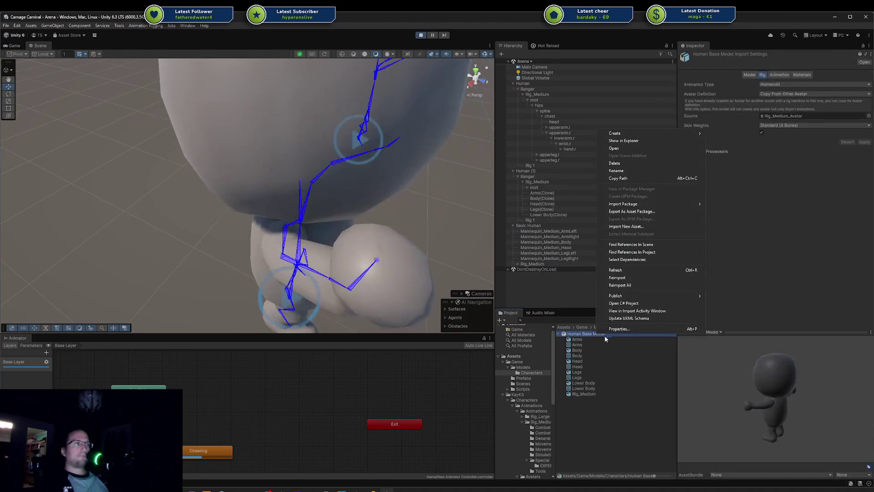
left_click(633, 278)
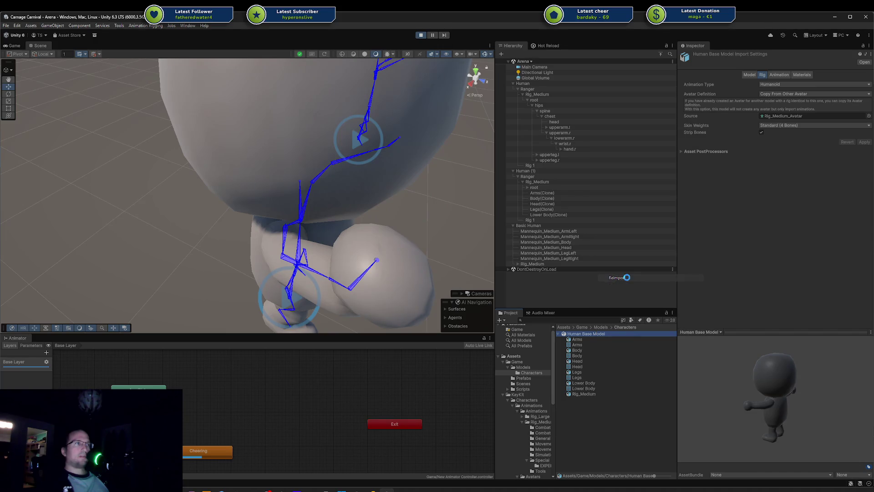
Spawn body parts on the Human character to check the arm weights, then stop the game
mouse_move(378, 253)
left_mouse_down()
mouse_move(384, 225)
mouse_move(363, 236)
mouse_move(266, 178)
mouse_move(211, 121)
mouse_move(260, 140)
mouse_move(258, 119)
mouse_move(259, 130)
left_mouse_up()
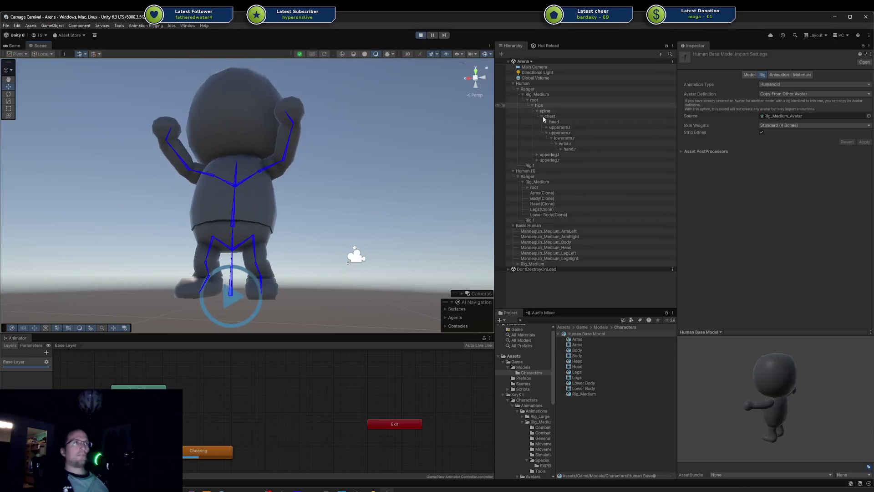
left_click(547, 193)
left_click(554, 216, "shift")
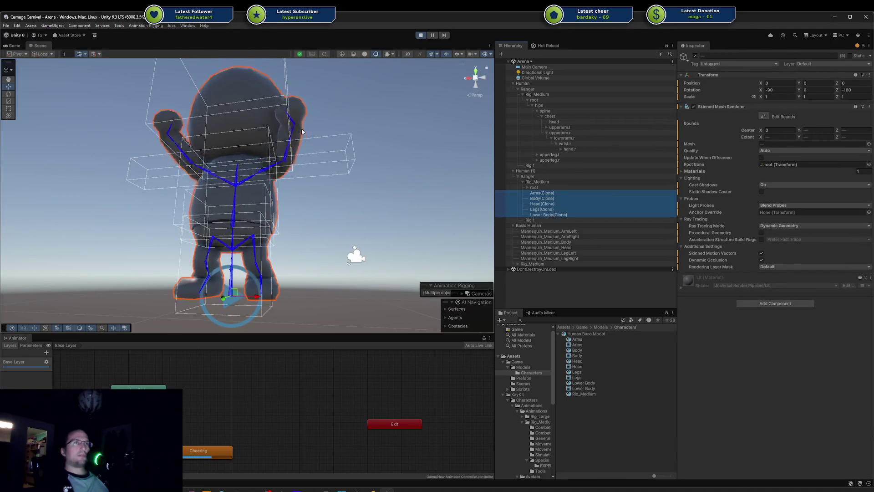
mouse_move(303, 132)
left_mouse_down()
mouse_move(195, 146)
mouse_move(298, 162)
left_mouse_up()
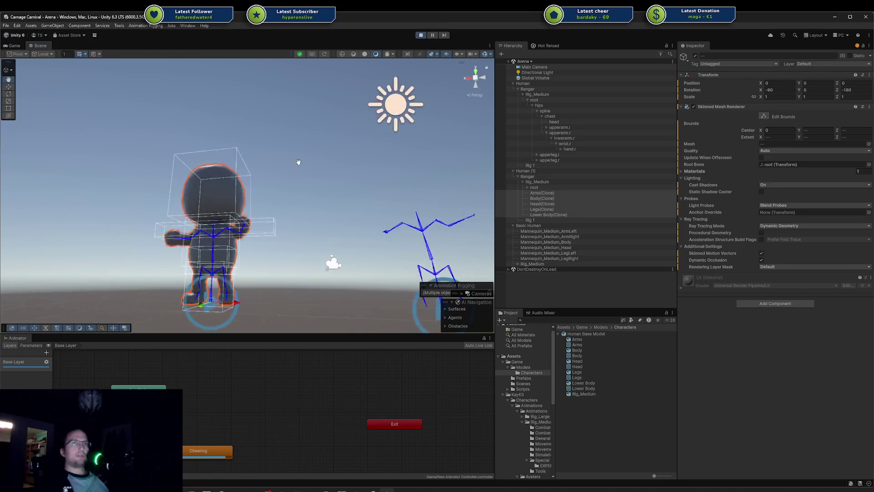
left_click(544, 83)
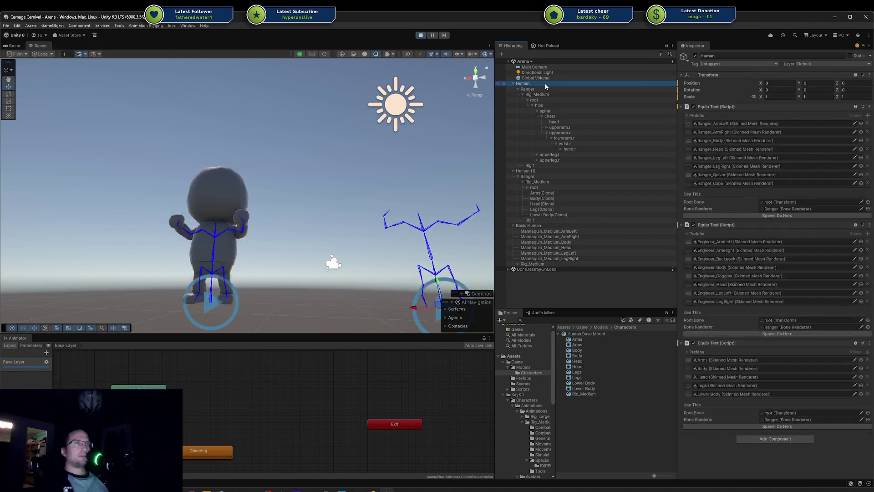
left_click(756, 427)
mouse_move(392, 191)
left_mouse_down()
mouse_move(299, 193)
mouse_move(317, 199)
mouse_move(332, 254)
mouse_move(309, 289)
mouse_move(419, 287)
mouse_move(439, 264)
mouse_move(364, 196)
left_mouse_up()
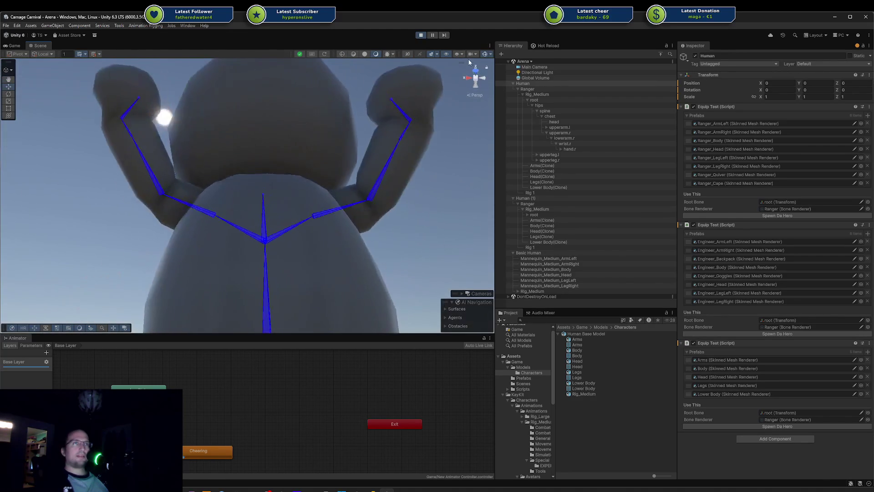
left_click(421, 35)
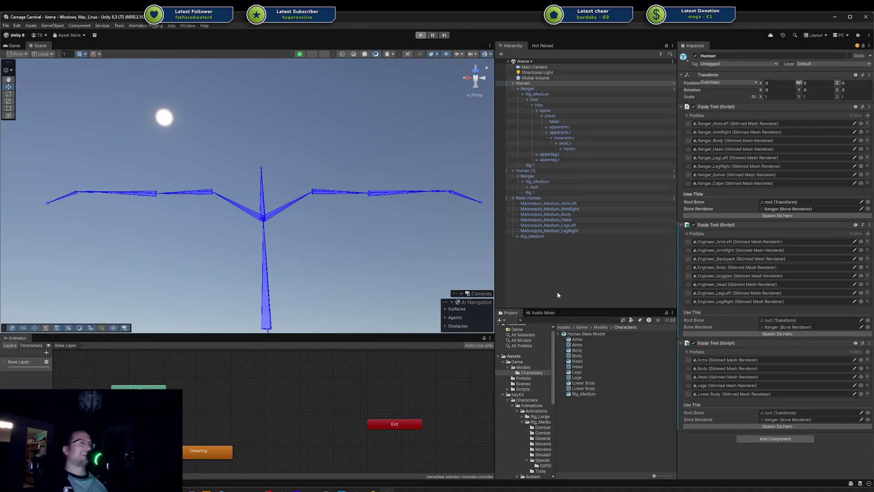
Reimport Human Base Model with a Humanoid rig copied from Rig_Medium_Avatar, then enter play mode
right_click(578, 335)
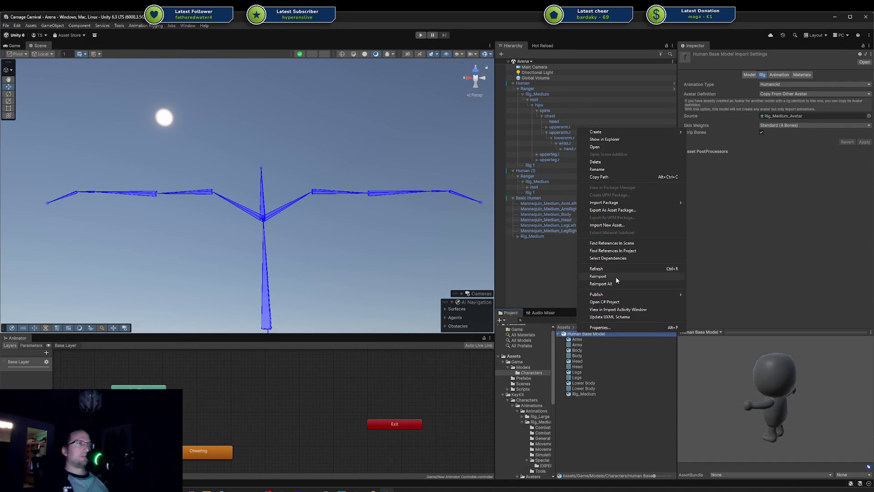
left_click(608, 277)
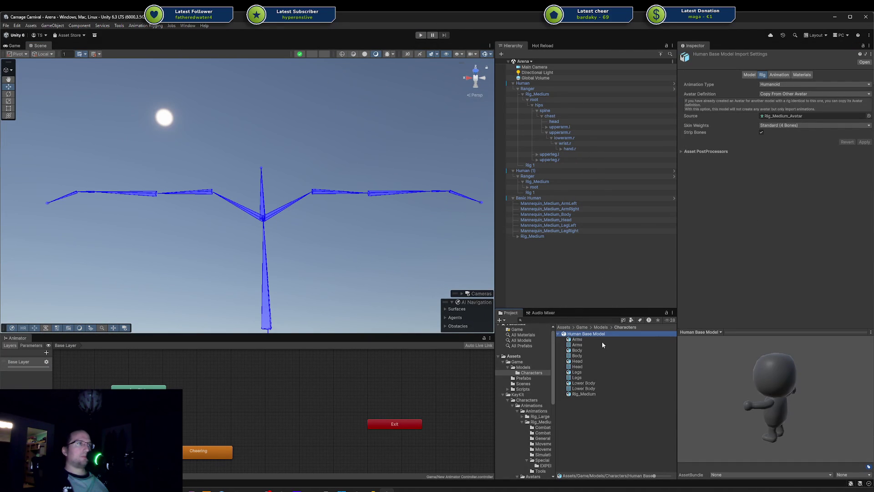
right_click(586, 336)
left_click(619, 268)
left_click(421, 36)
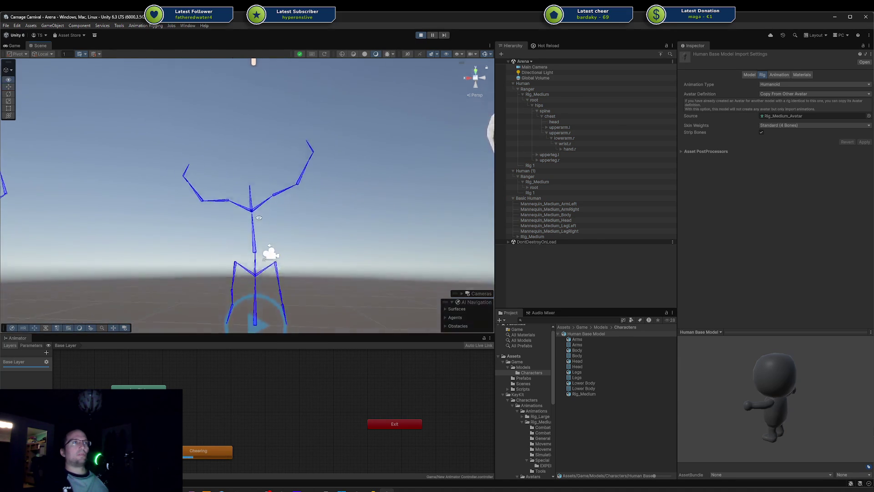
Select the first Human and spawn the grey modular body parts onto its rig
left_click(523, 95)
left_click(523, 95)
left_click(523, 95)
left_click(527, 89)
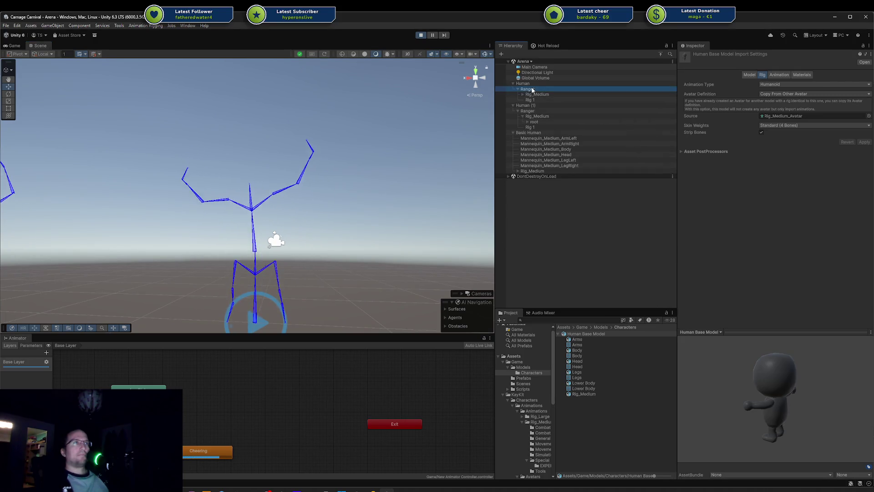
left_click(531, 85)
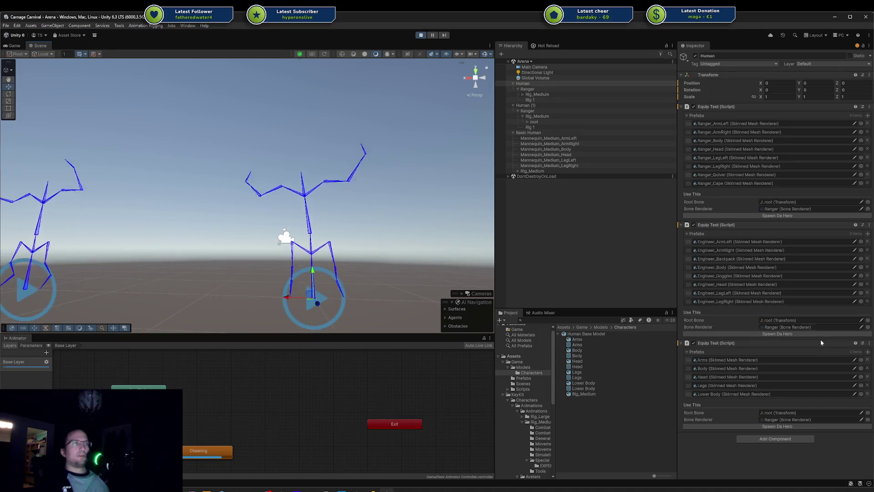
left_click(782, 427)
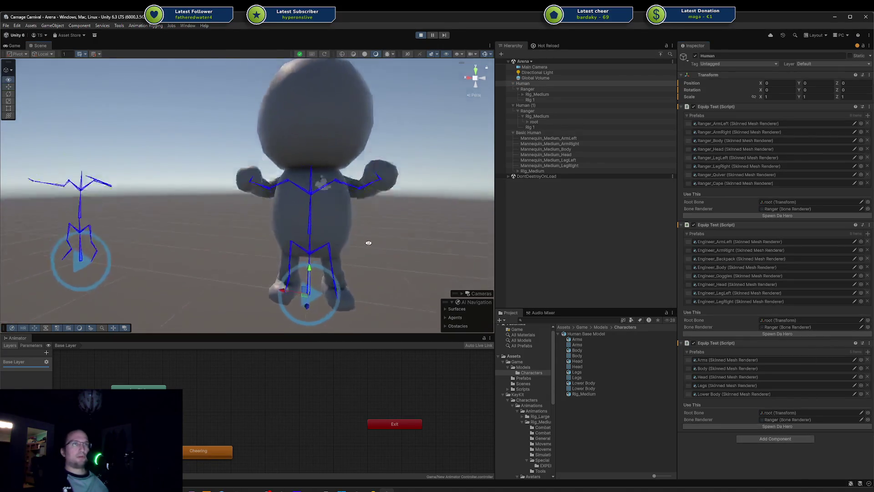
Orbit low around the grey character and select the mannequin's body and arm parts
mouse_move(401, 215)
left_mouse_down()
mouse_move(285, 154)
mouse_move(288, 231)
left_mouse_up()
scroll(288, 231, "down", 6)
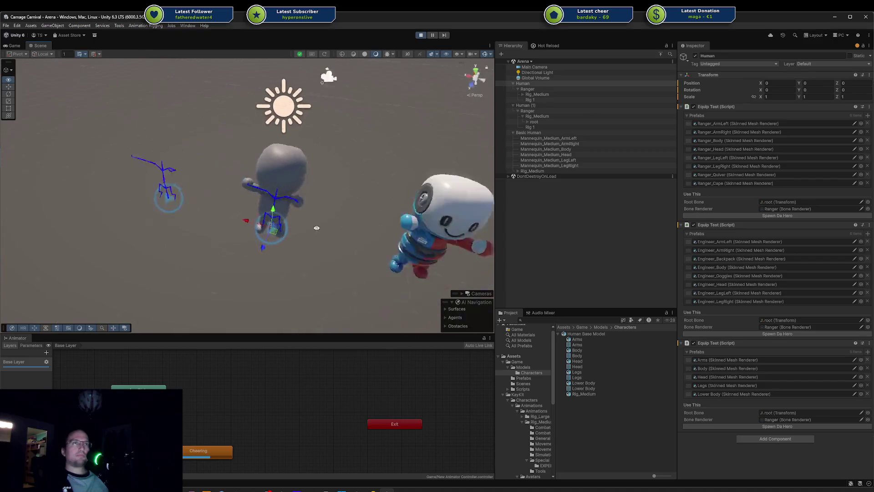
left_click(339, 248)
mouse_move(340, 248)
left_mouse_down()
mouse_move(326, 248)
mouse_move(437, 242)
mouse_move(457, 234)
mouse_move(452, 206)
mouse_move(152, 146)
mouse_move(198, 211)
mouse_move(323, 160)
mouse_move(338, 185)
mouse_move(341, 158)
mouse_move(351, 165)
left_mouse_up()
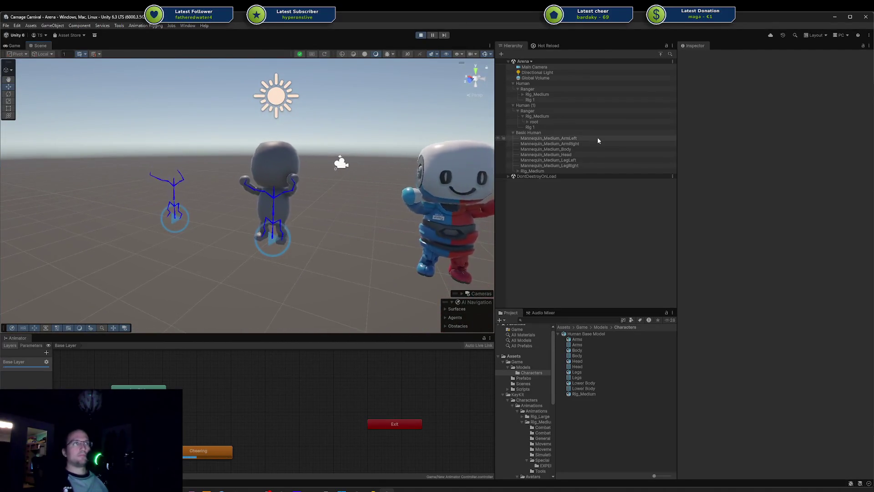
left_click(581, 149)
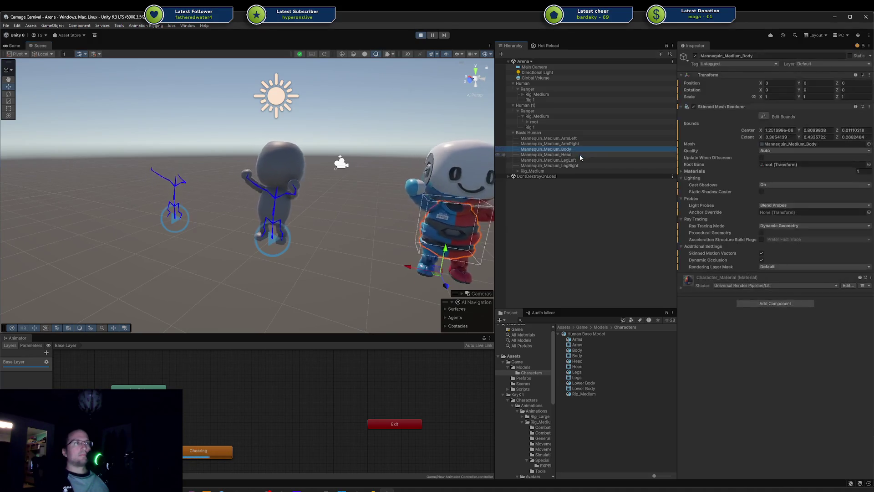
left_click(577, 138, "shift")
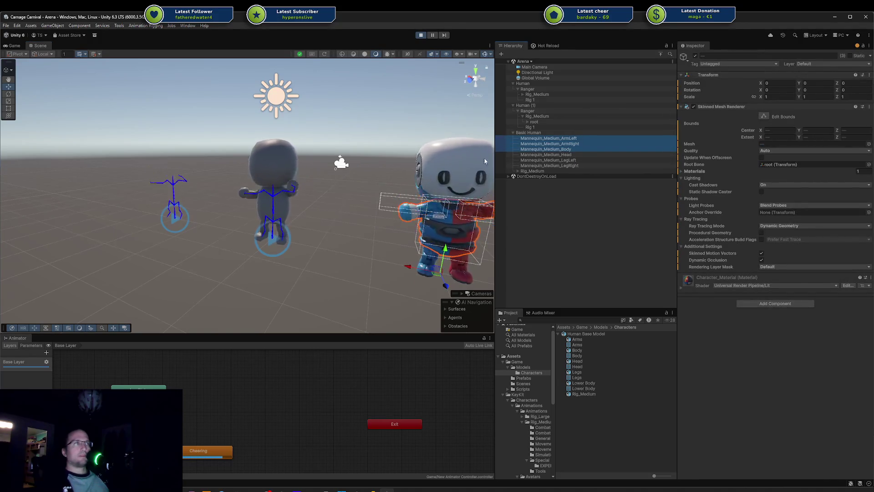
key("alt+shift+a")
key("alt+shift+a")
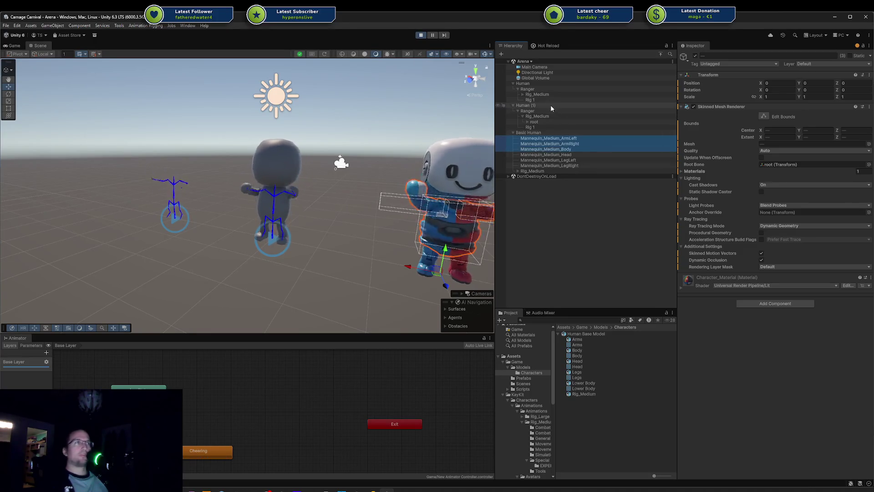
Inspect the second Human's root bone, then collapse the Rig_Medium and mannequin foldouts
left_click(534, 122)
left_click(528, 121)
left_click(532, 127)
left_click(537, 132)
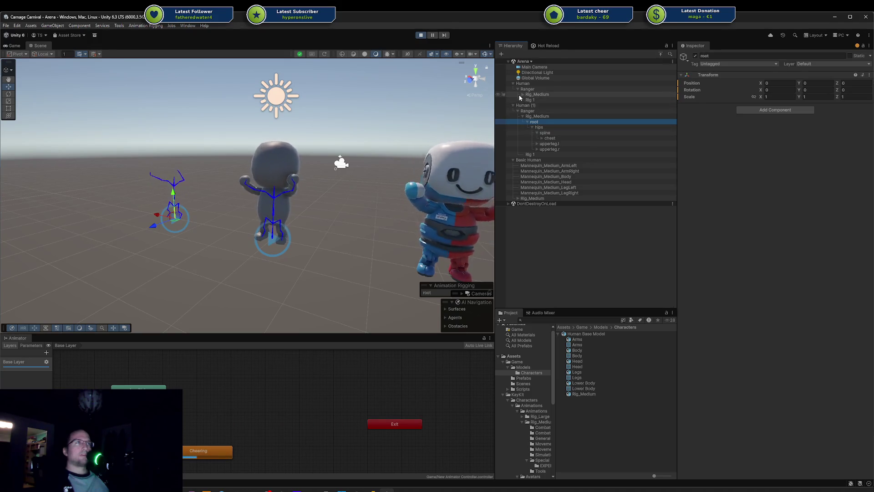
left_click(522, 94)
left_click(523, 95)
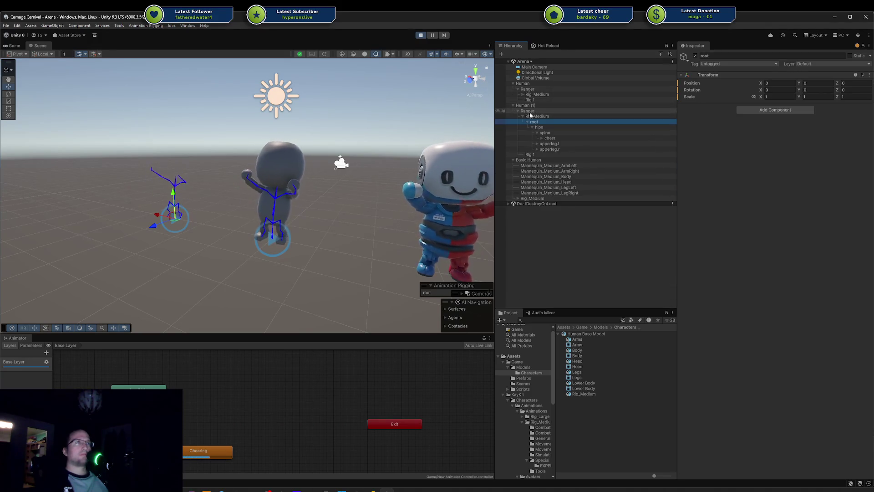
left_click(522, 116)
left_click(514, 128)
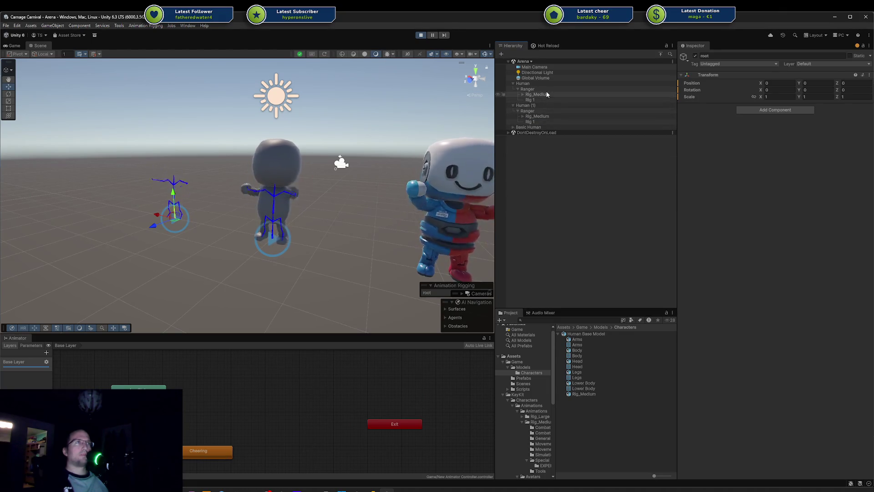
Move the five clones, Arms(Clone) through Lower Body(Clone), under Ranger after Rig 1
left_click(527, 89)
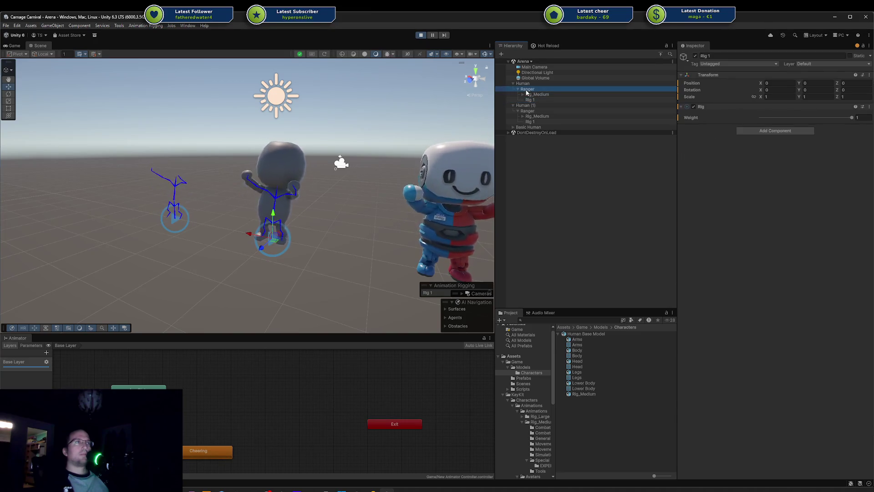
left_click(278, 155)
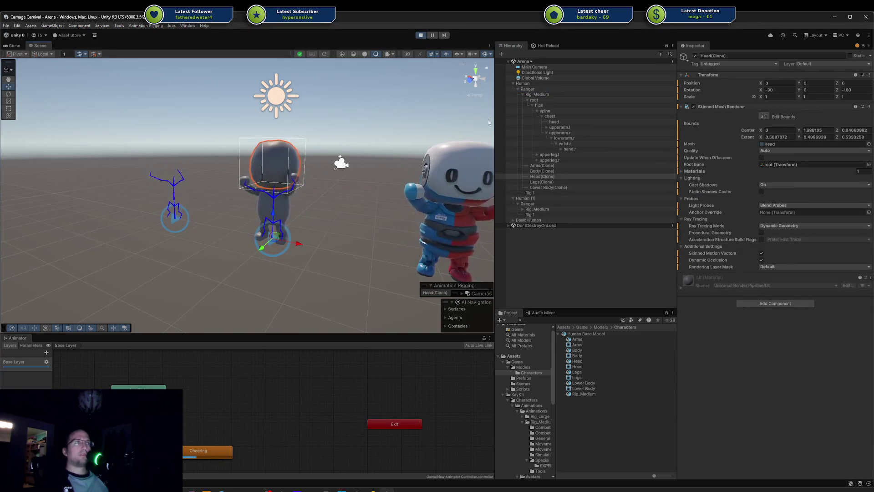
left_click(532, 106)
left_click(533, 106)
left_click(532, 106)
left_click(542, 111)
left_click(531, 133, "shift")
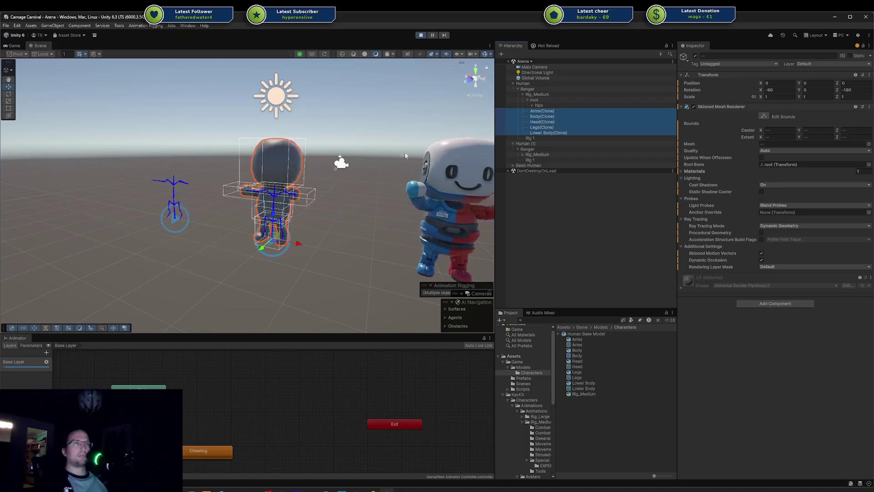
mouse_move(542, 114)
left_mouse_down()
mouse_move(531, 93)
mouse_move(535, 103)
left_mouse_up()
Check how the Body, Head, Legs and Lower Body clones follow the rig, then stop play mode
left_click(542, 121)
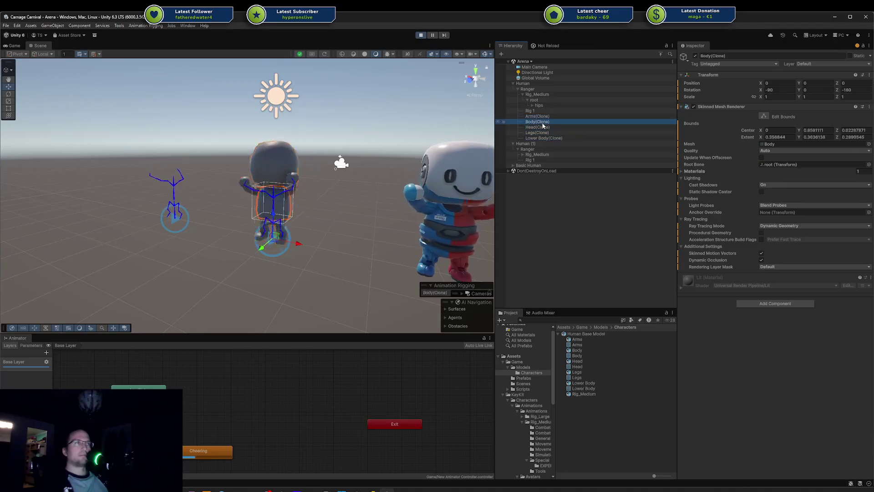
left_click(546, 127)
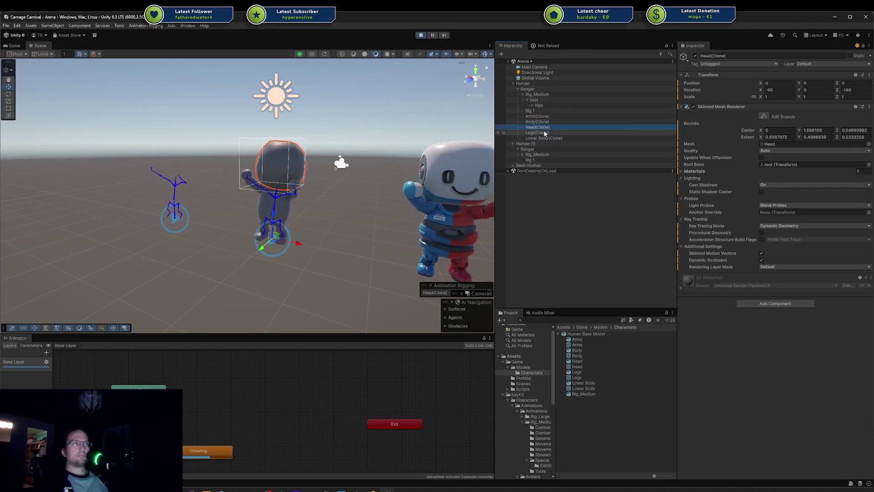
left_click(548, 132)
left_click(548, 138)
left_click(529, 187)
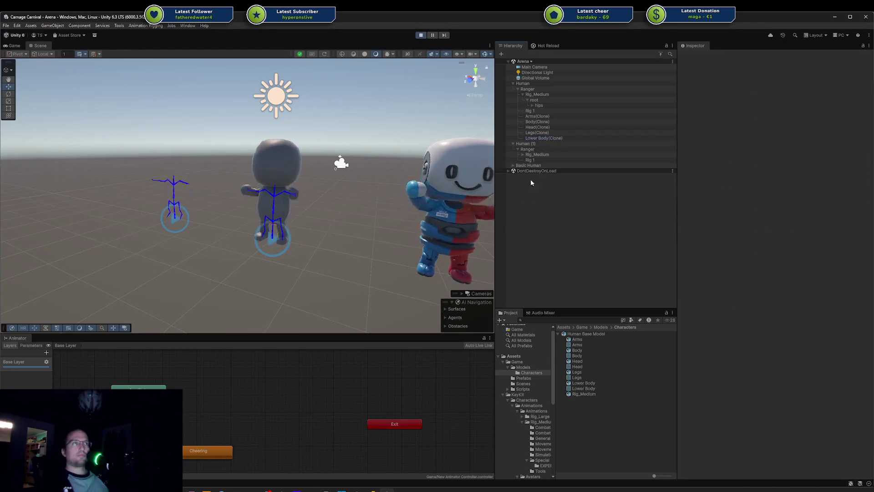
scroll(316, 242, "up", 8)
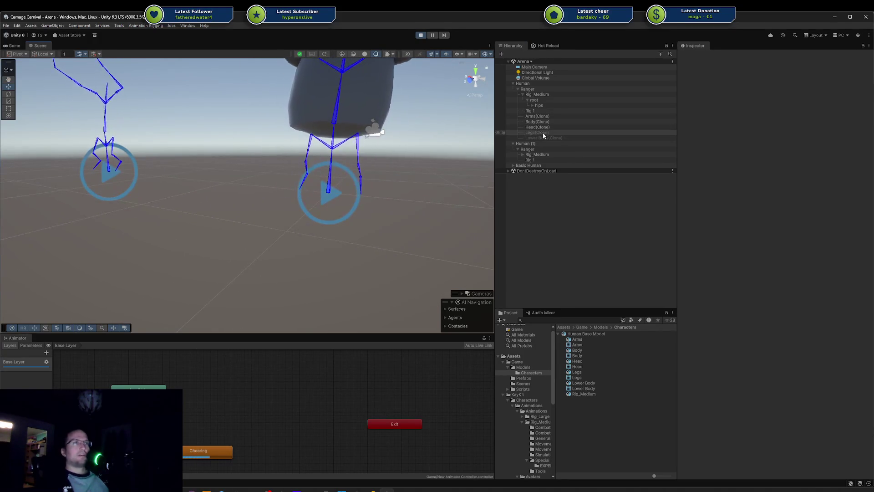
scroll(295, 182, "down", 3)
left_click_drag(294, 176, 261, 193)
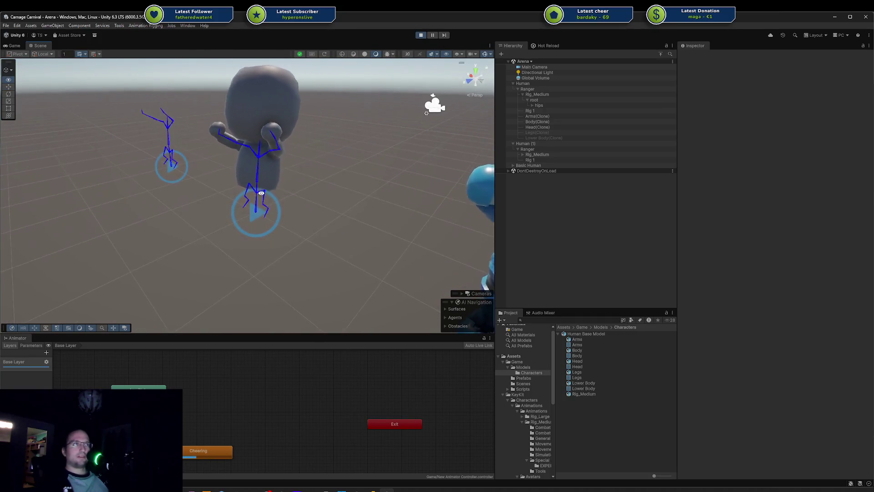
left_click(544, 138)
left_click(342, 186)
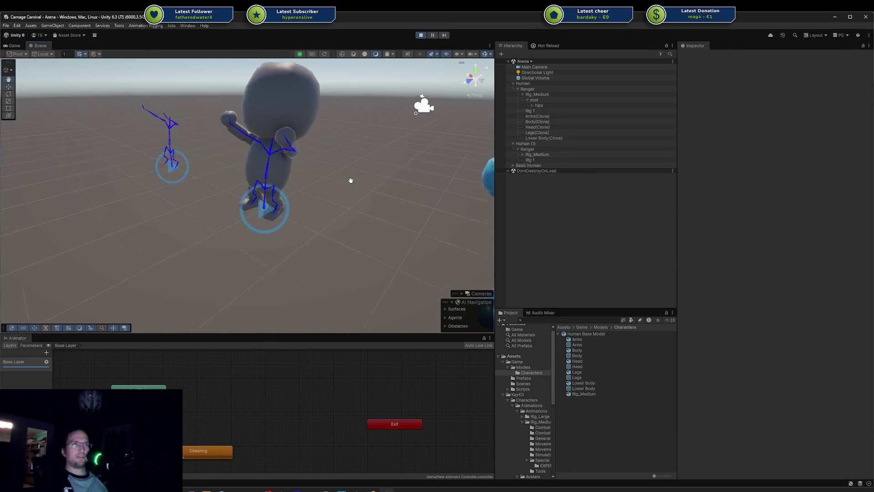
mouse_move(376, 185)
left_mouse_down()
mouse_move(399, 143)
mouse_move(325, 248)
left_mouse_up()
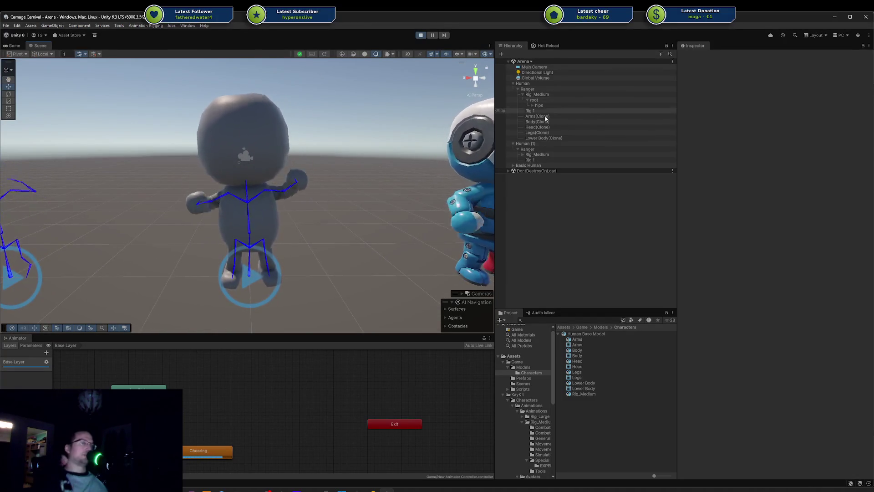
key("ctrl+p")
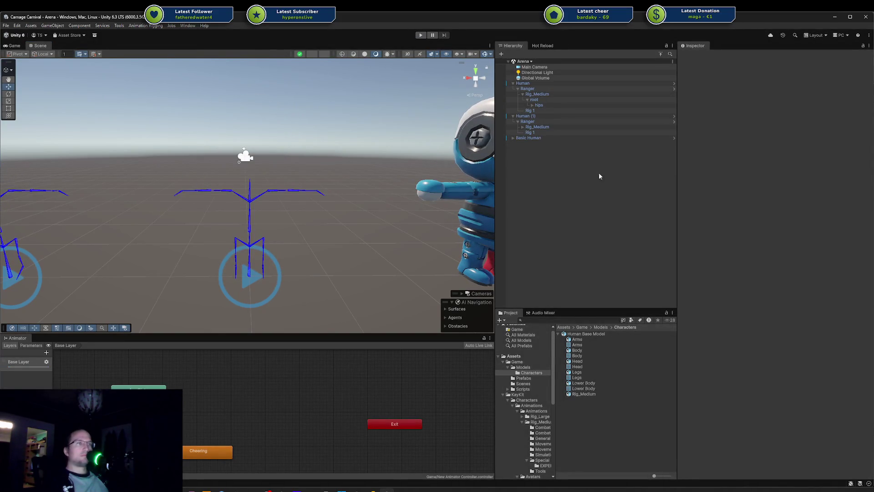
Inspect the first Human's equip settings and rig object, then switch to Rider
left_click(545, 84)
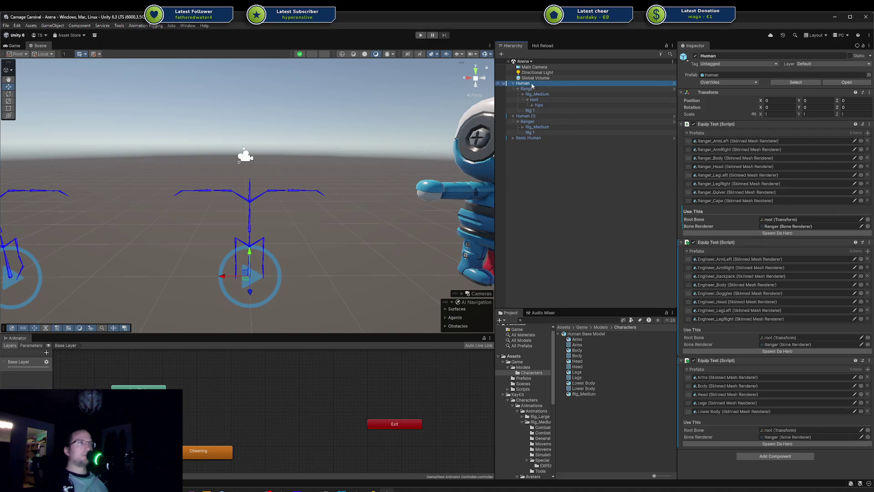
left_click(535, 100)
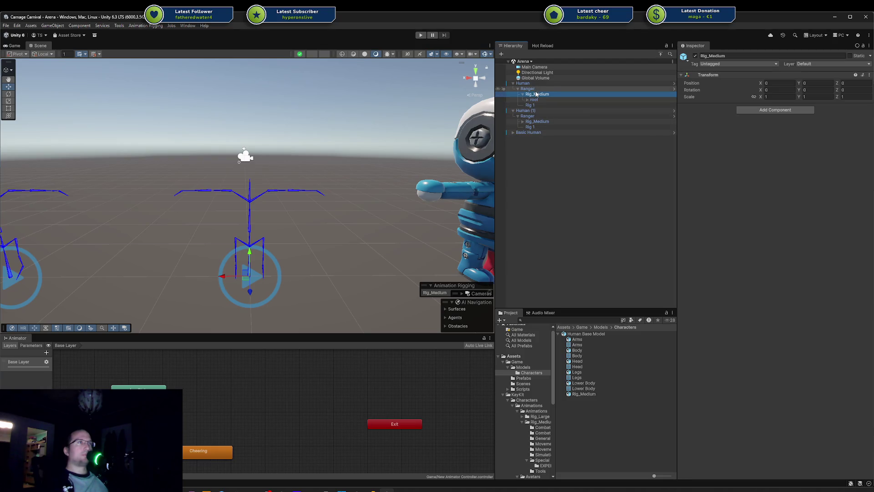
key("alt+Tab")
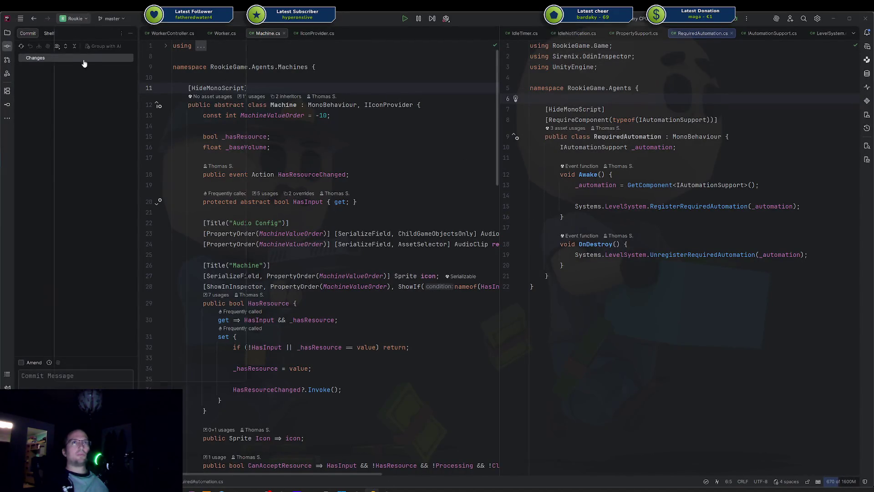
Open the Carnage Carnival solution from recent solutions in the current window
left_click(73, 18)
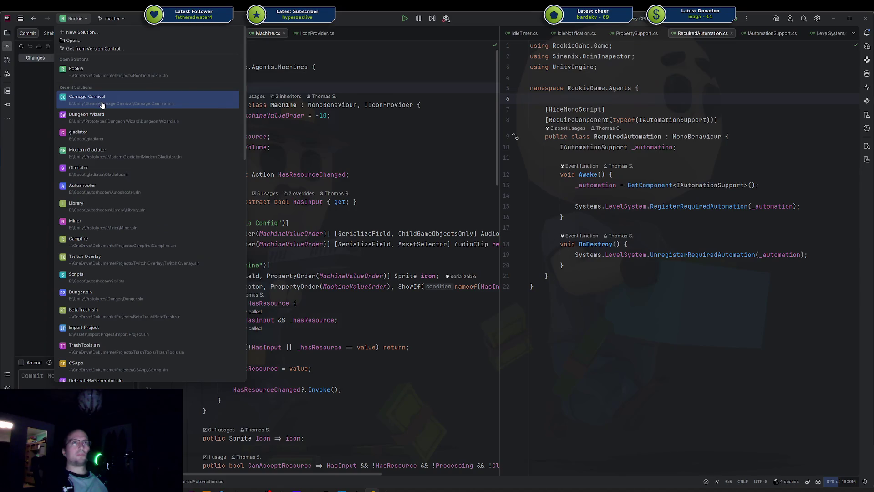
left_click(102, 105)
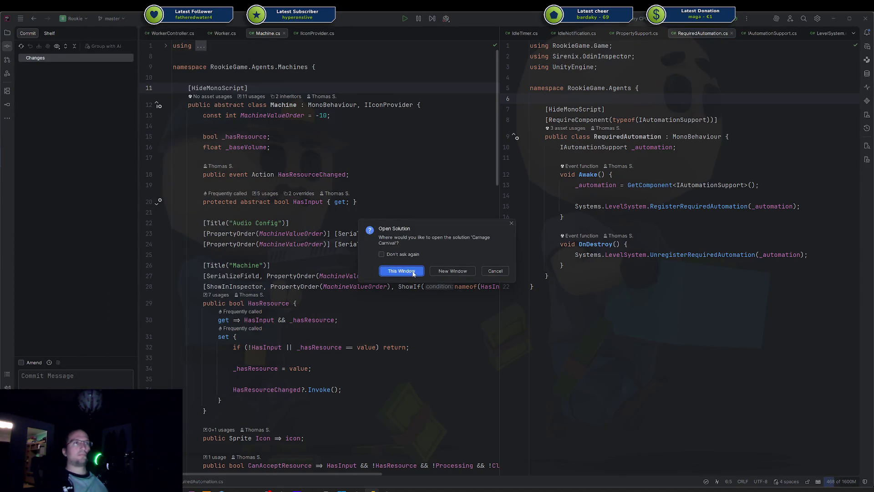
left_click(414, 273)
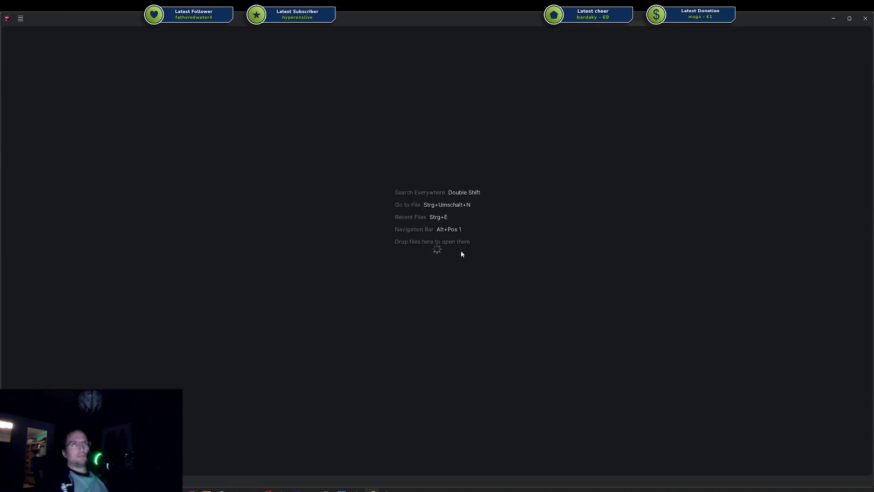